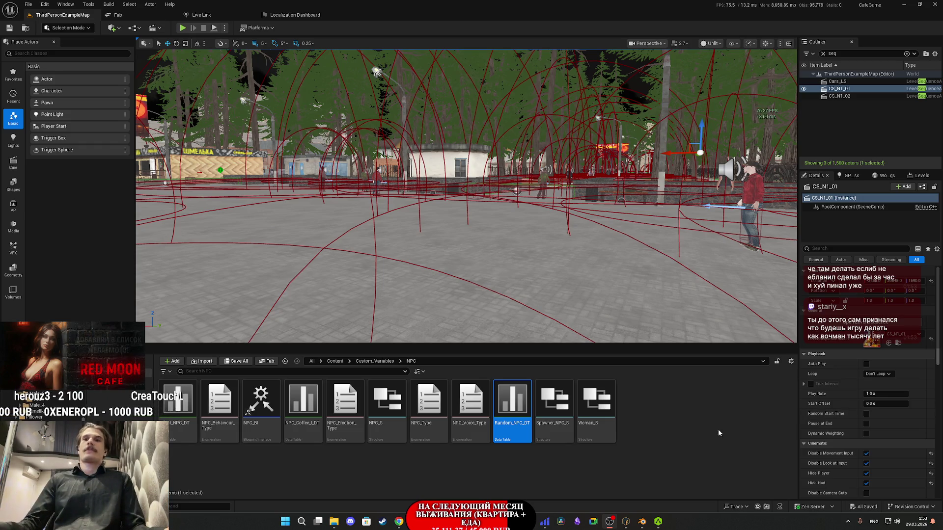
- Close AccuRIG with confirmation and bring Mixamo Fuse's red-shirted character forward
mouse_move(659, 521)
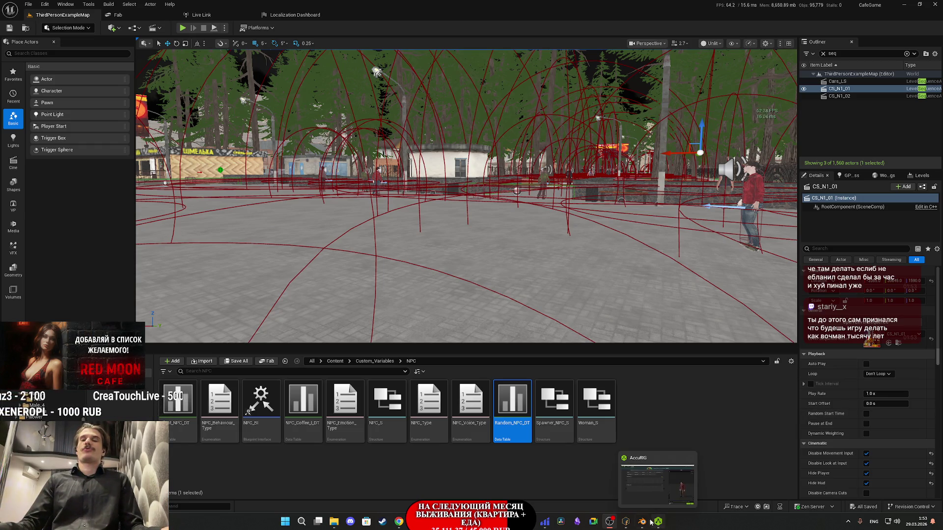
click(661, 524)
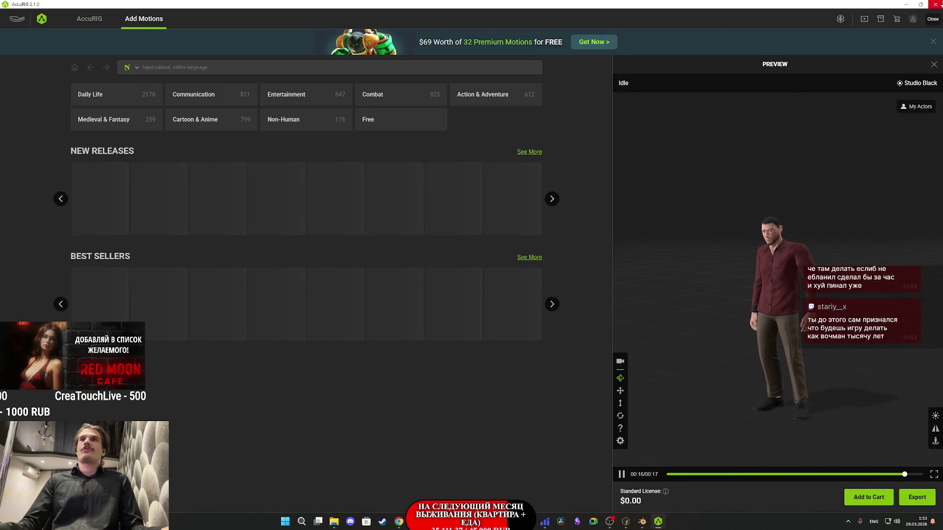
click(933, 19)
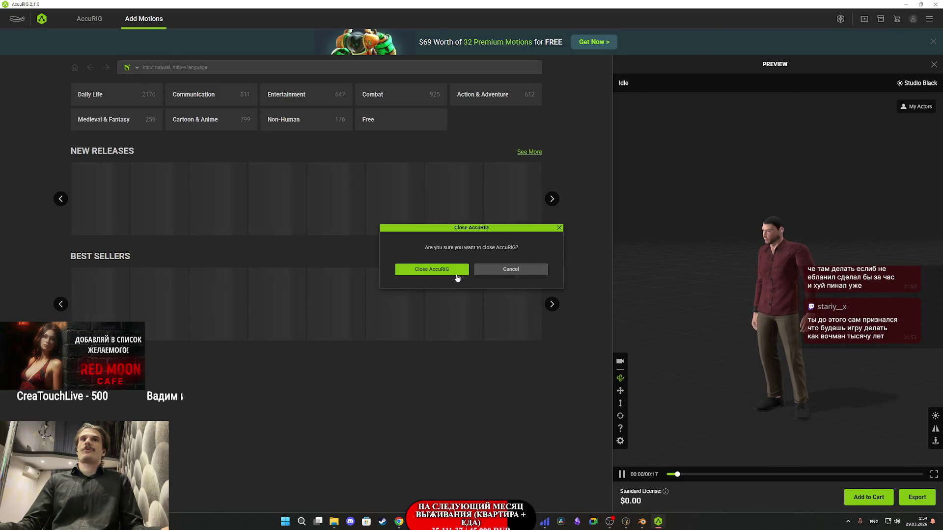
click(445, 271)
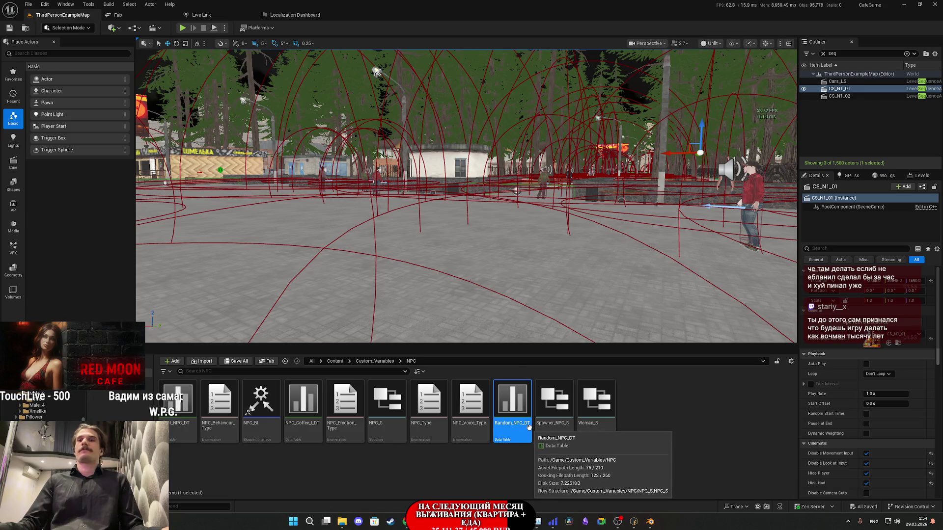
click(633, 521)
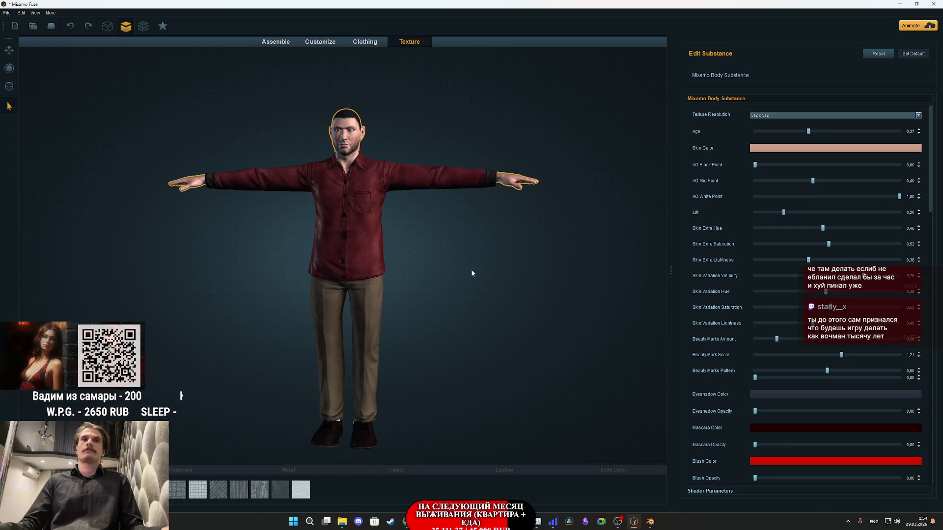
- Select the shoes, browse the Clothing Tops catalogue, then open File Explorer
click(373, 440)
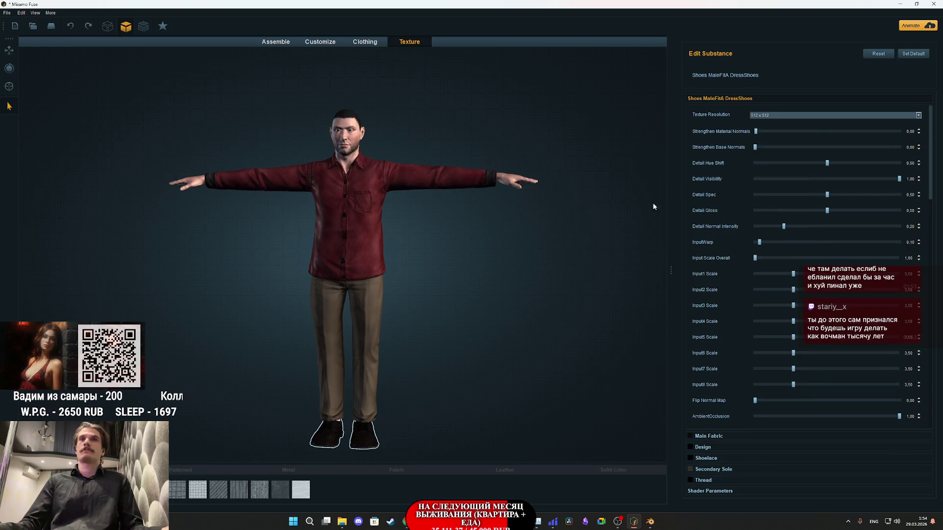
click(320, 42)
click(356, 42)
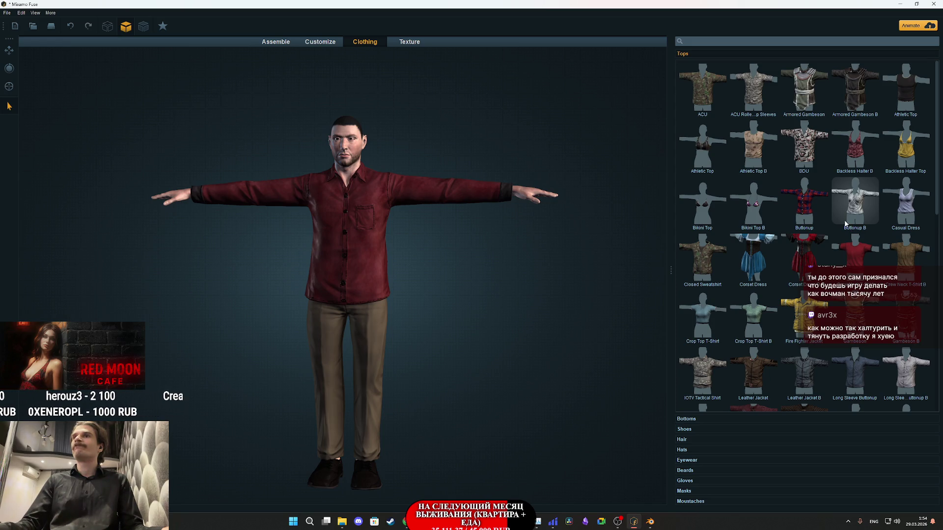
scroll(850, 225, down, 2)
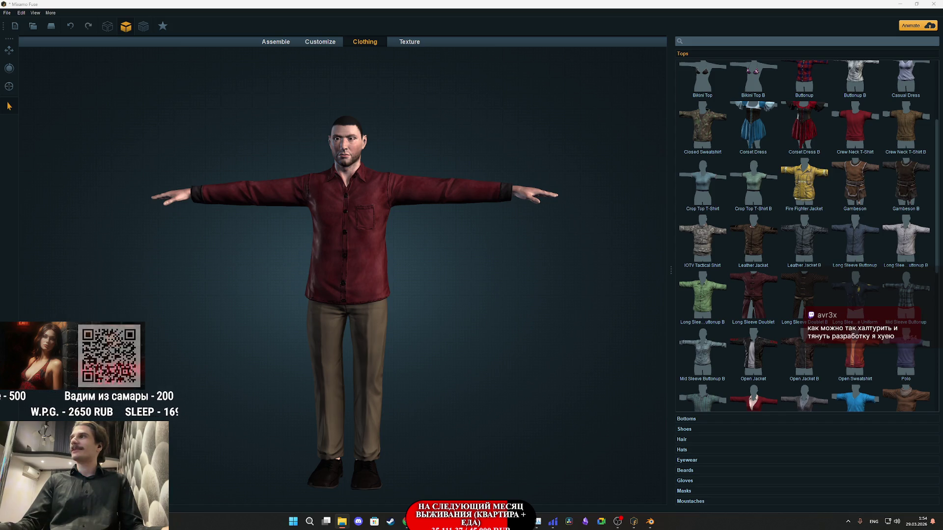
click(341, 522)
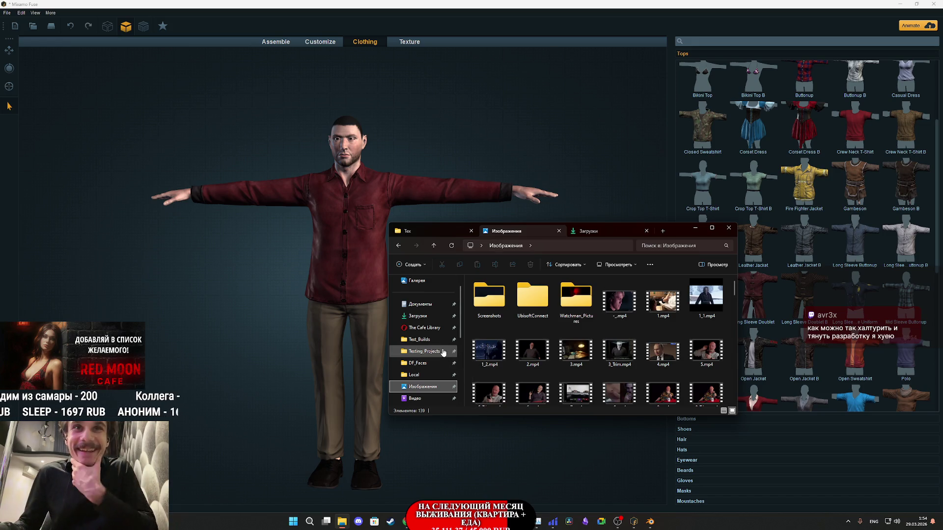
- View the glasses portrait from DF_Faces, close it and Explorer, and return to Fuse textures
click(440, 364)
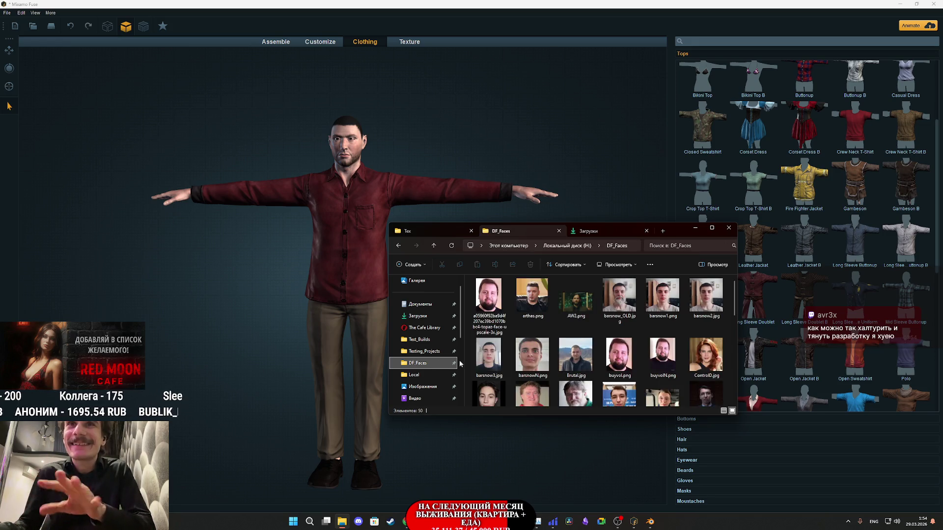
scroll(624, 366, down, 5)
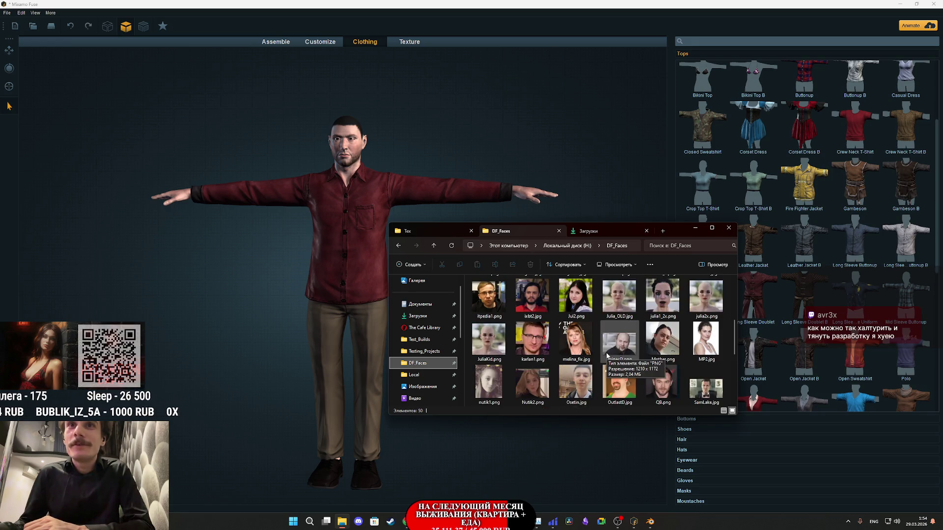
double_click(532, 338)
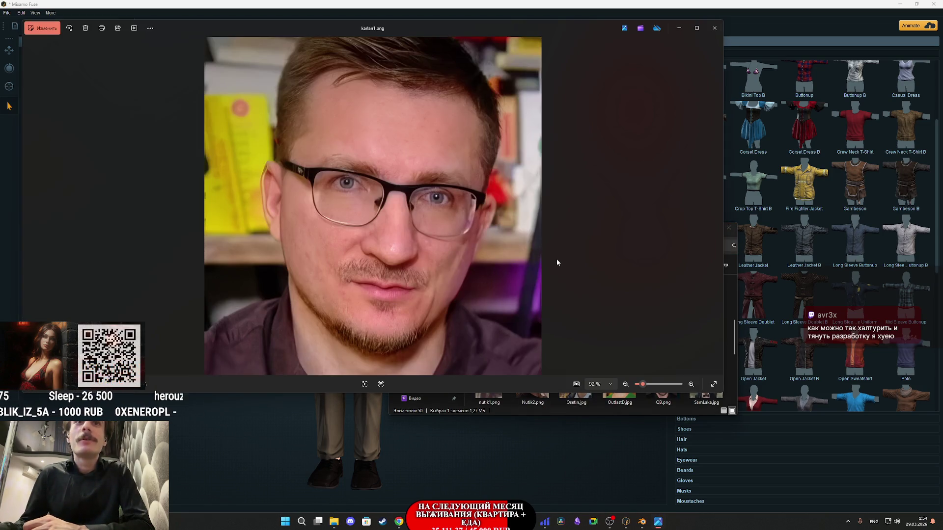
click(715, 28)
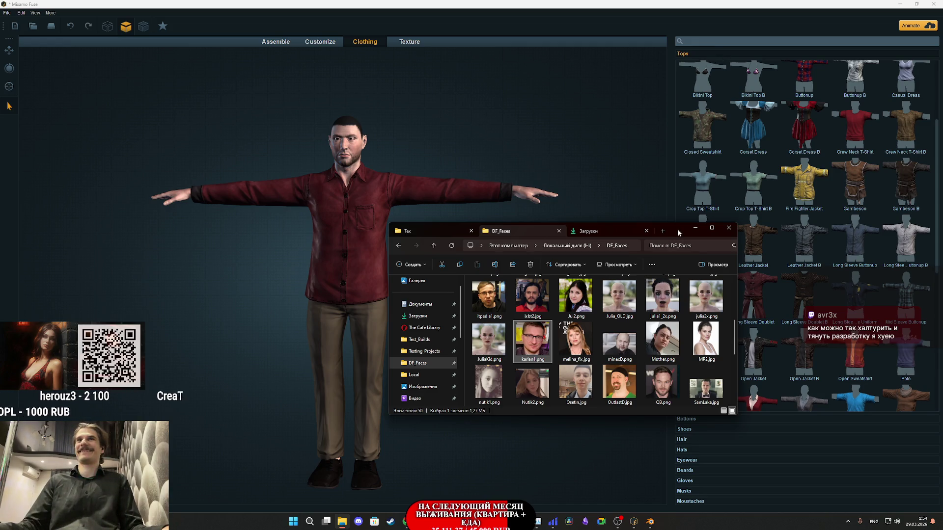
click(695, 227)
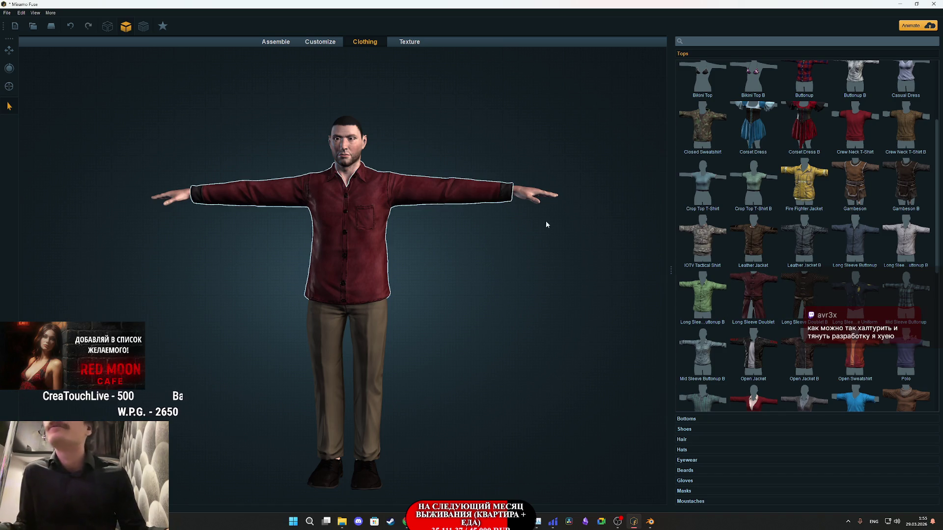
click(413, 41)
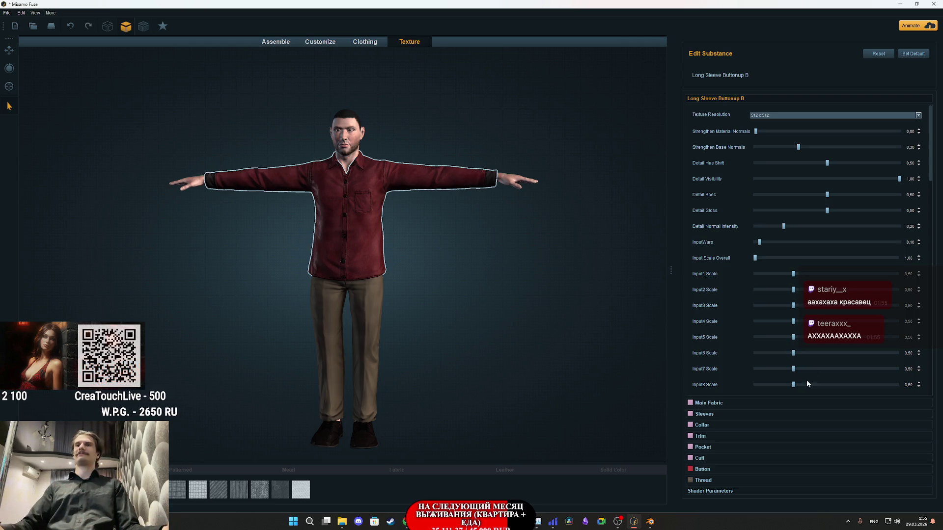
- Expand the shirt's Main Fabric and open its dark red Thread Color chooser
click(715, 405)
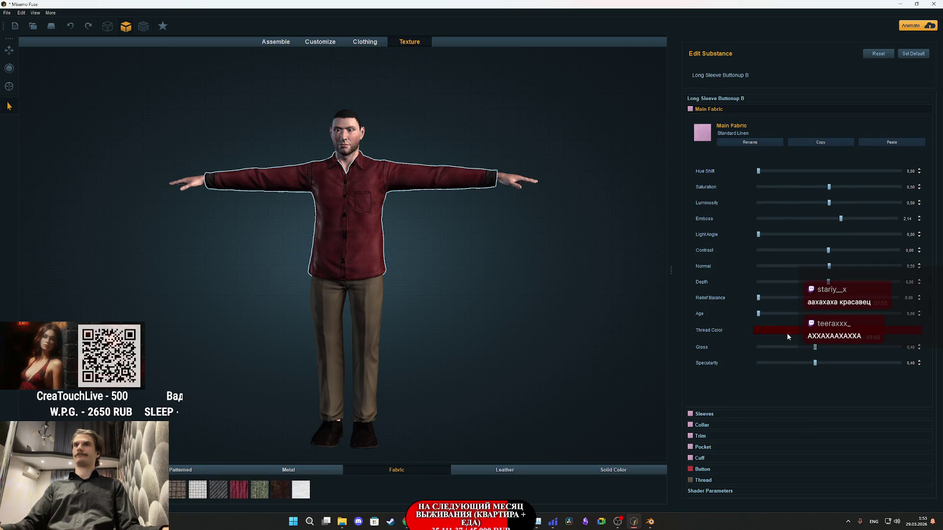
click(831, 333)
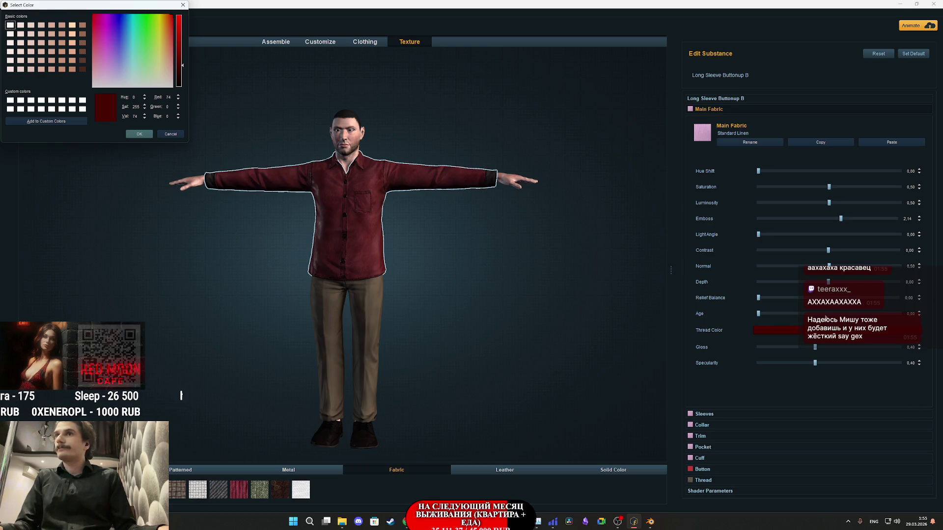
- Change the Main Fabric thread colour to dark purple (Hue 265, Sat 149, Val 74)
key(alt+Tab)
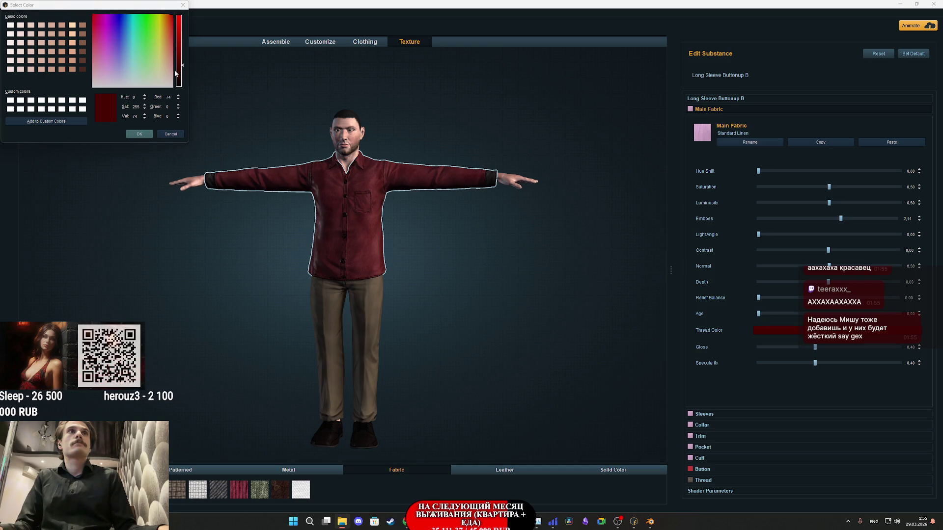
click(112, 49)
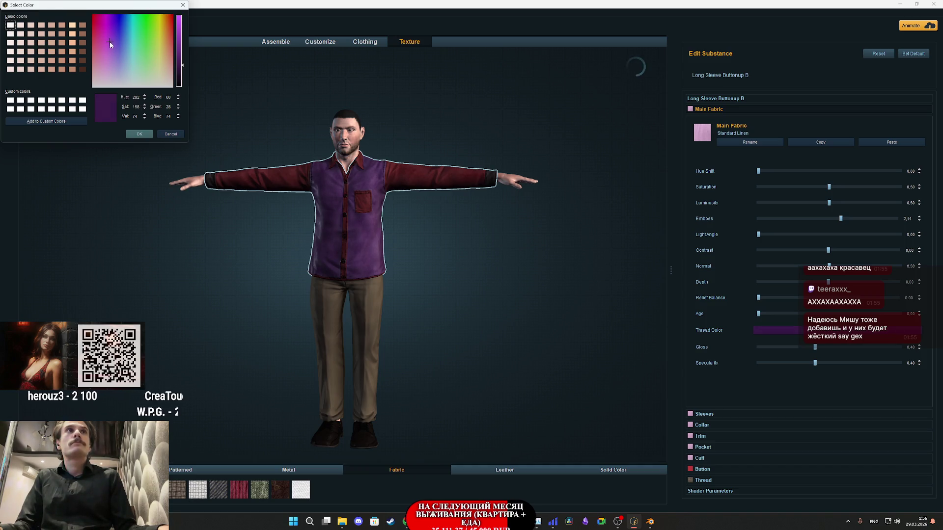
click(110, 44)
click(114, 45)
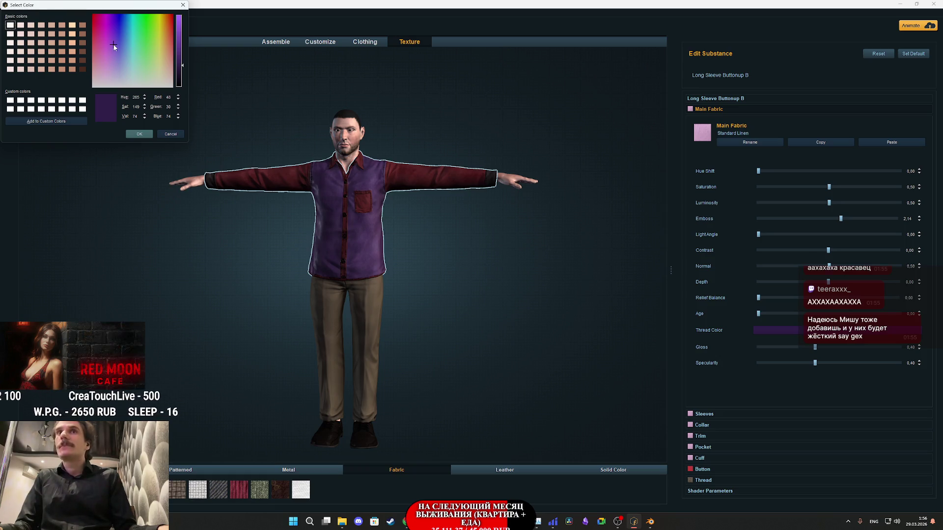
key(Return)
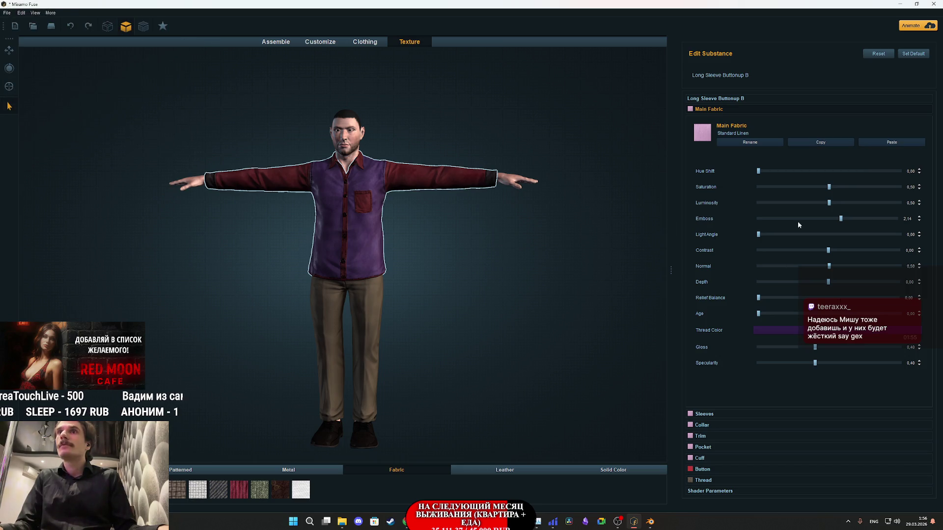
click(720, 413)
- Paste the purple fabric onto the shirt's sleeves and collar
click(887, 153)
scroll(353, 189, up, 5)
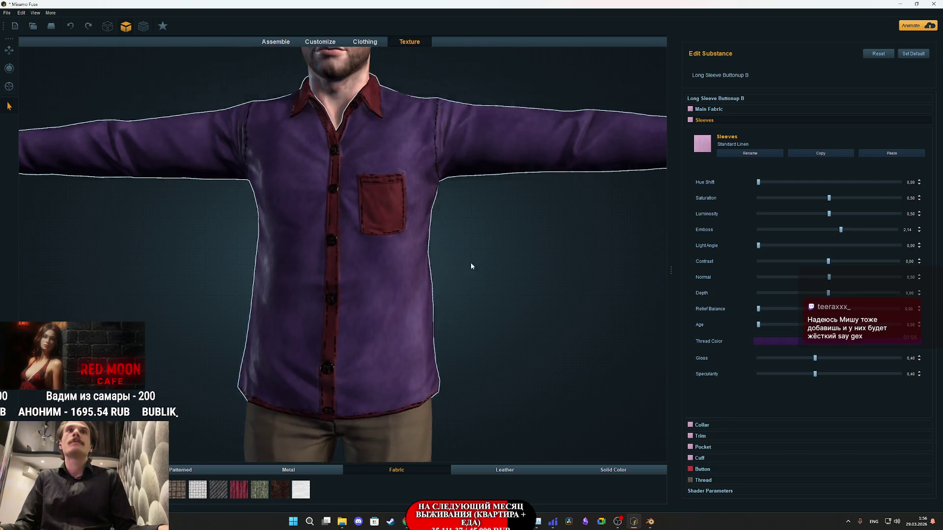
scroll(471, 262, down, 6)
scroll(499, 329, up, 2)
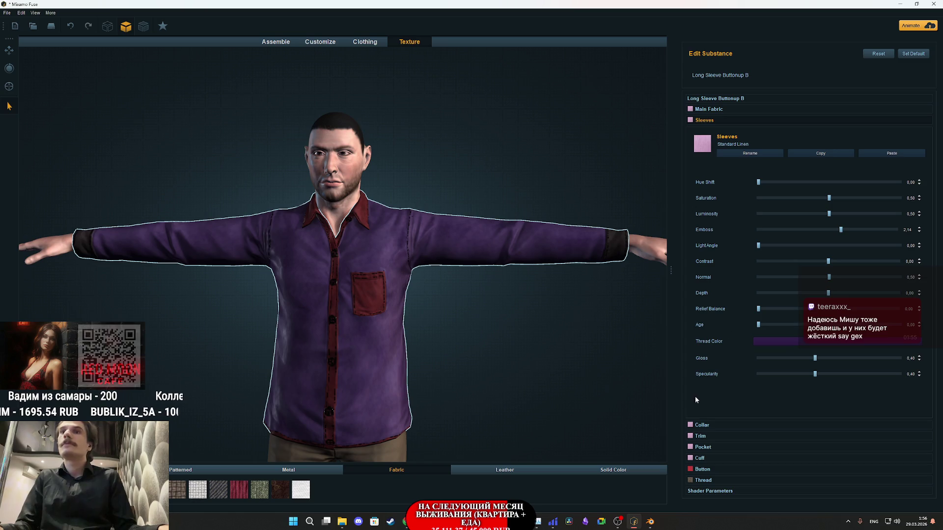
click(701, 424)
click(882, 164)
- Paste the same purple onto the trim, pocket and cuffs
click(702, 436)
click(891, 175)
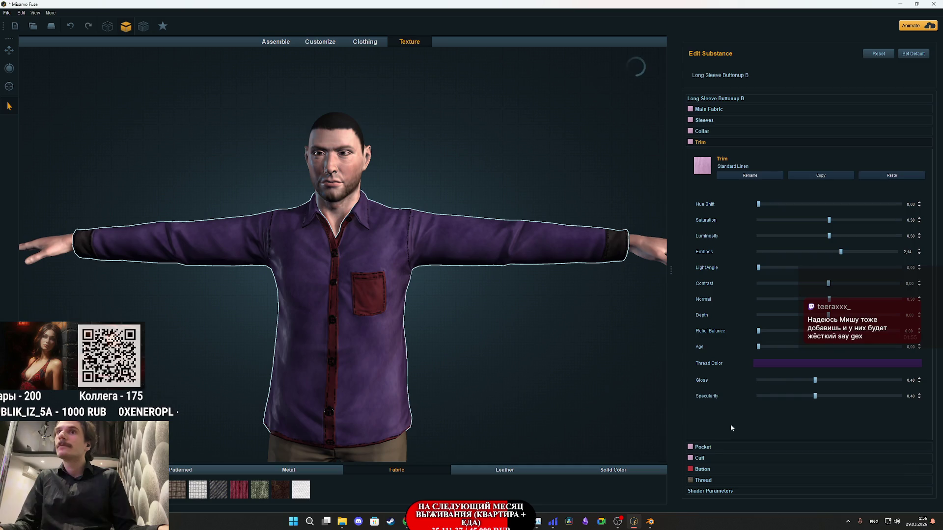
click(702, 447)
click(891, 187)
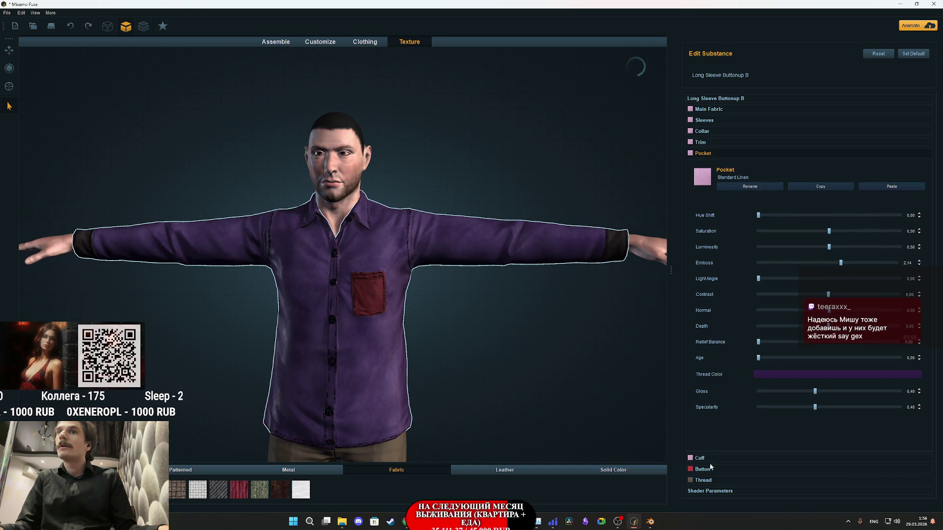
click(710, 460)
click(889, 199)
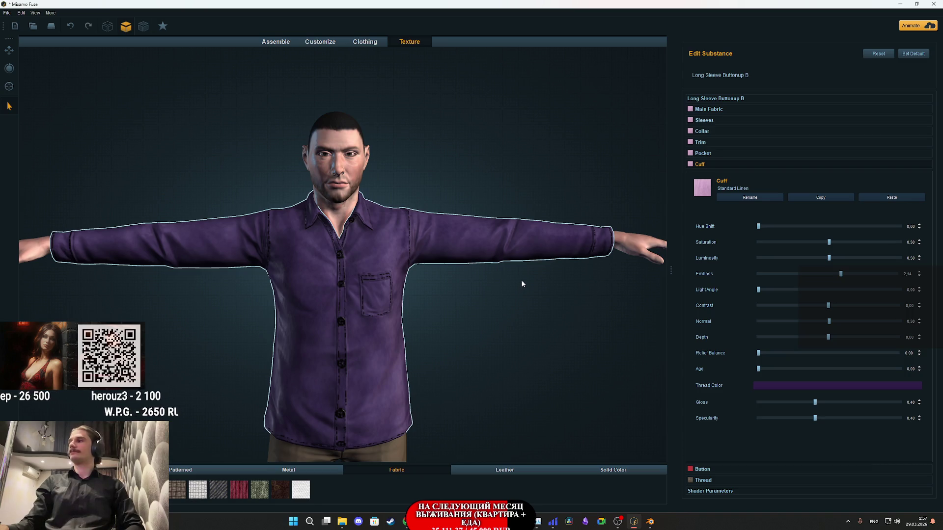
key(alt+Tab)
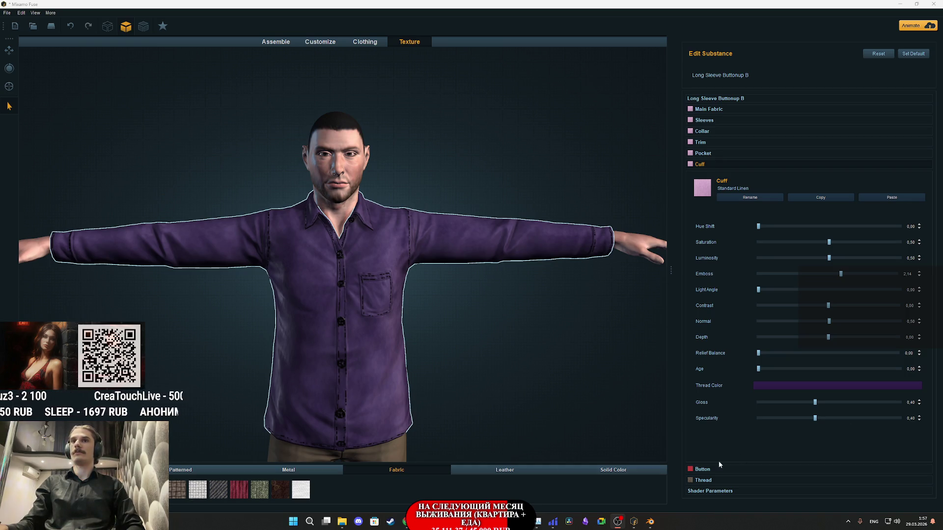
- Check Bluetooth devices in quick settings, then replay the YouTube video 'you feel happier alone…'
click(406, 521)
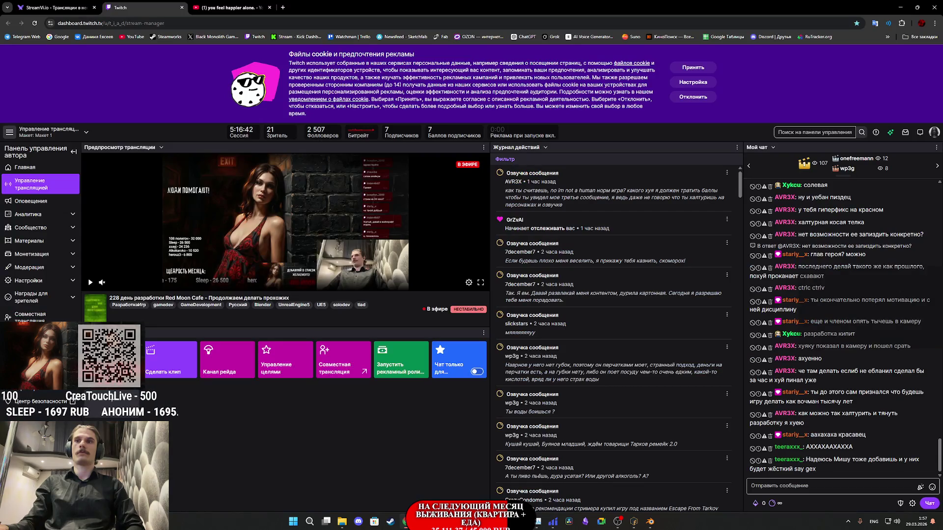
click(900, 525)
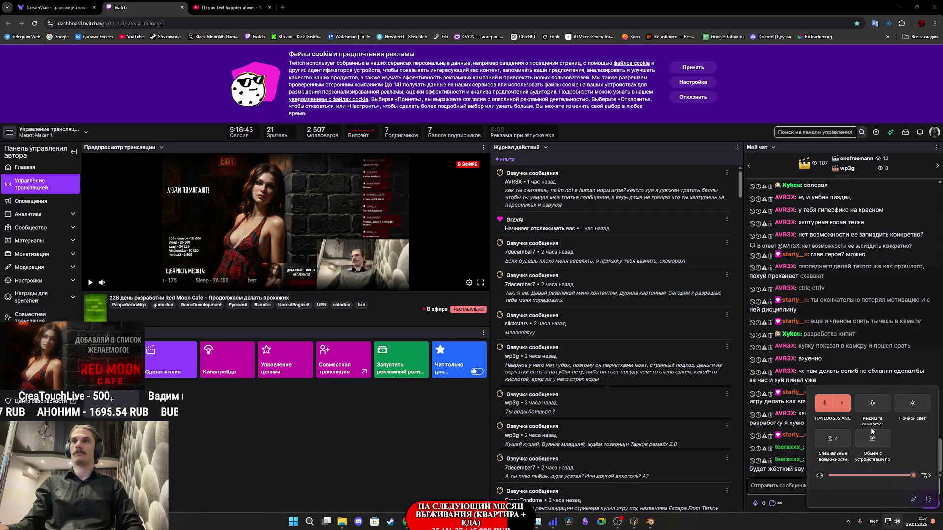
click(845, 405)
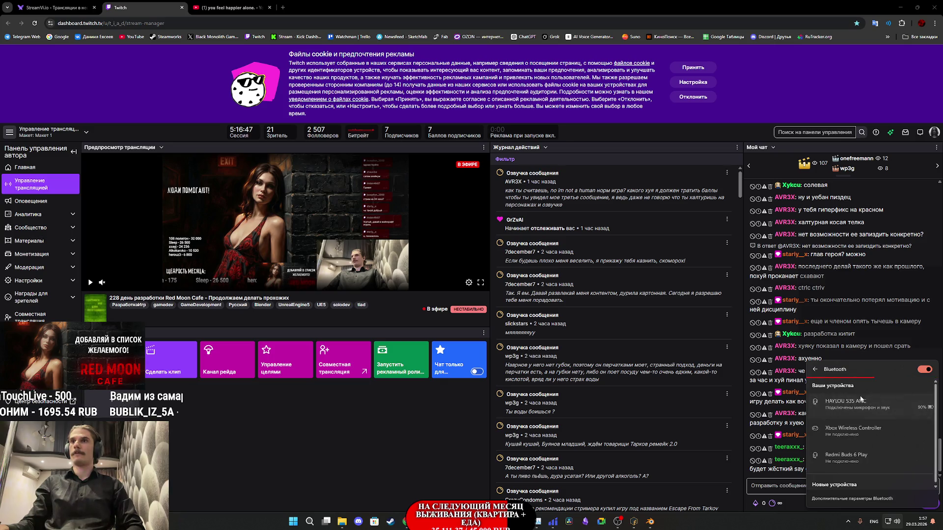
click(230, 8)
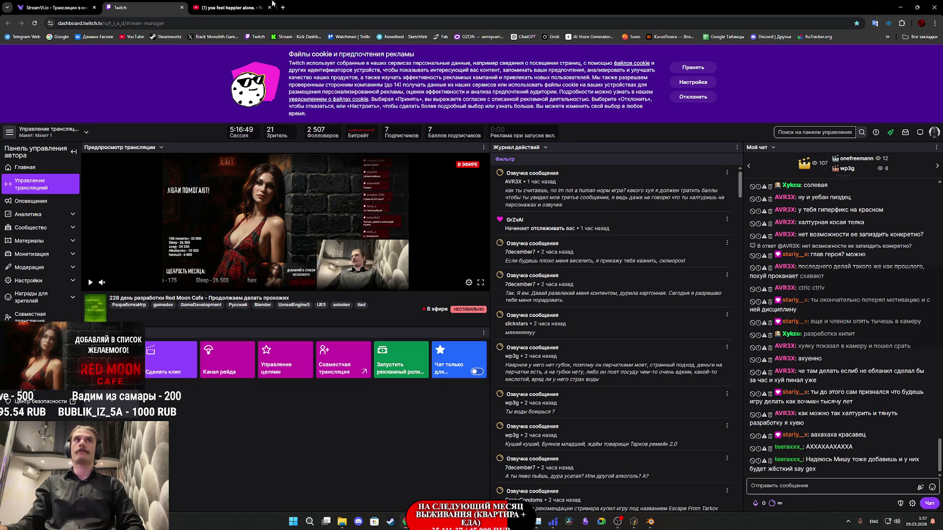
click(231, 7)
click(582, 448)
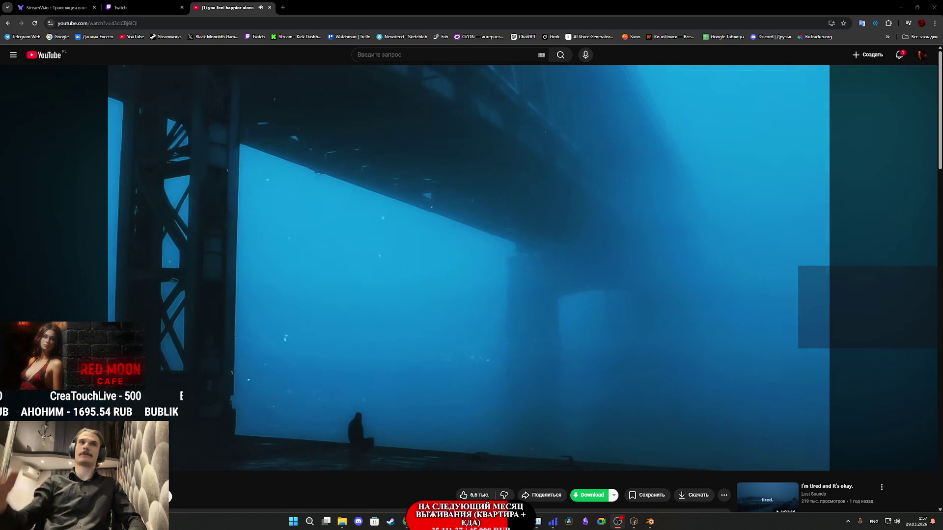
- Return to the Twitch stream manager and unmute the stream preview
click(169, 4)
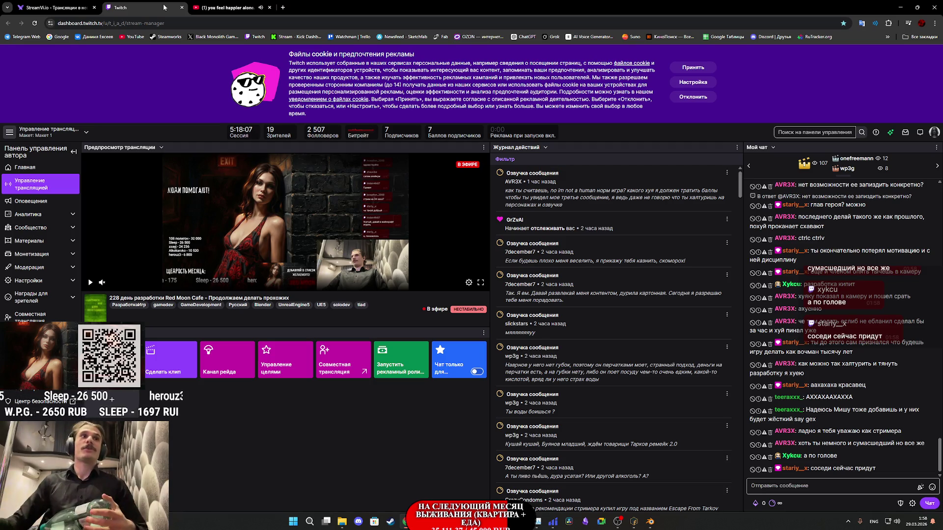
click(102, 283)
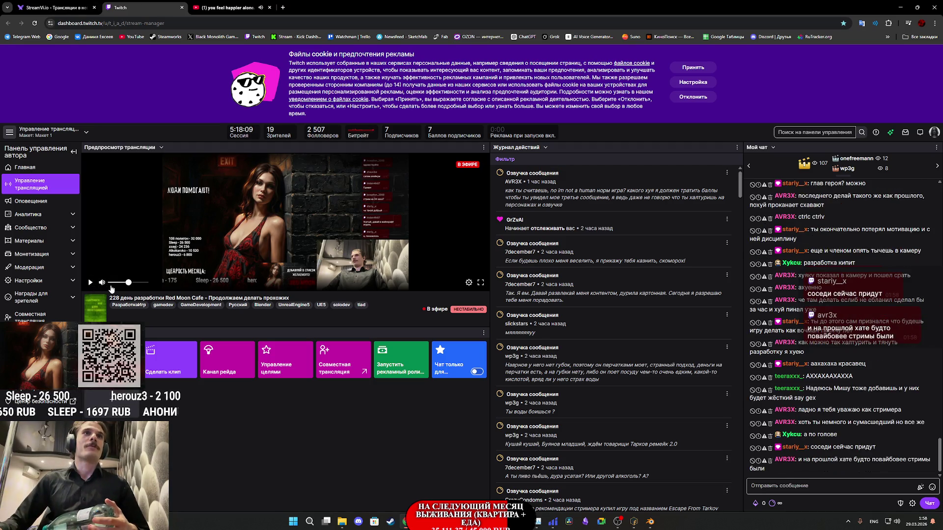
- Play the Twitch stream preview briefly to refresh it, then pause it
click(90, 284)
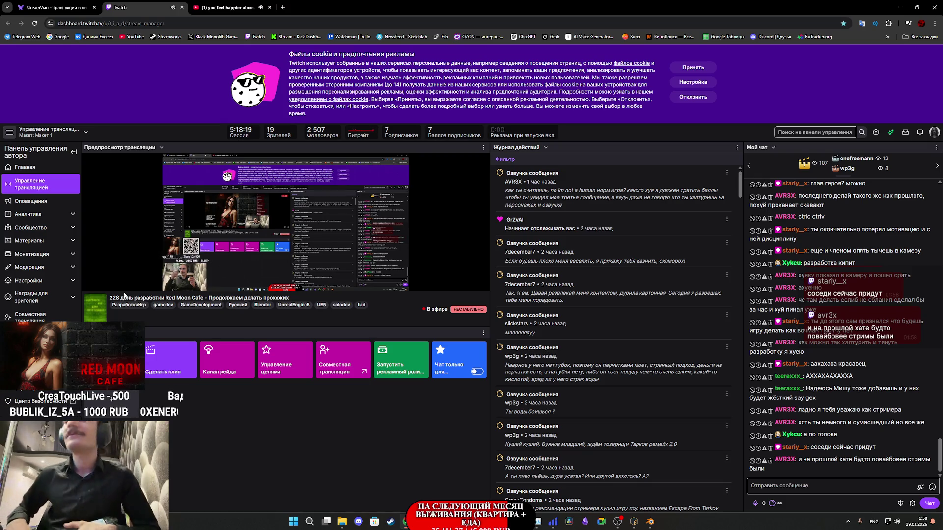
mouse_move(114, 292)
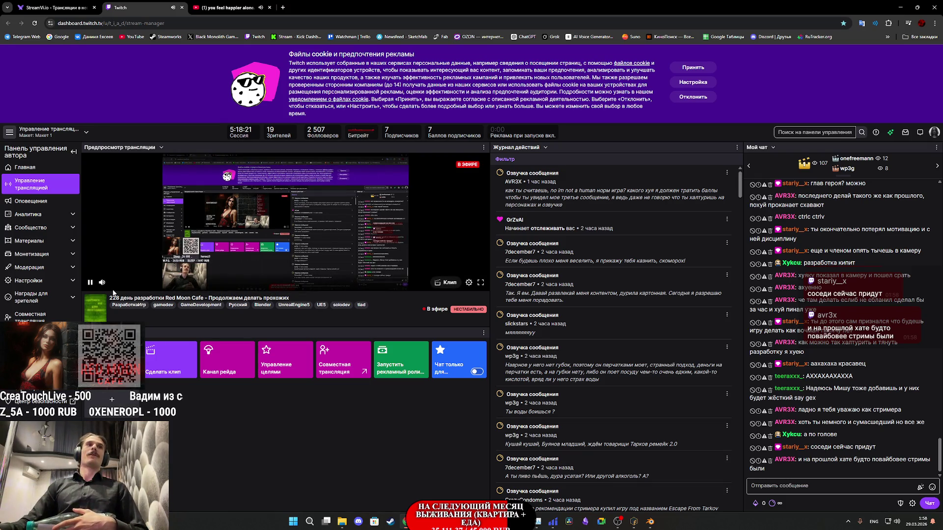
click(90, 283)
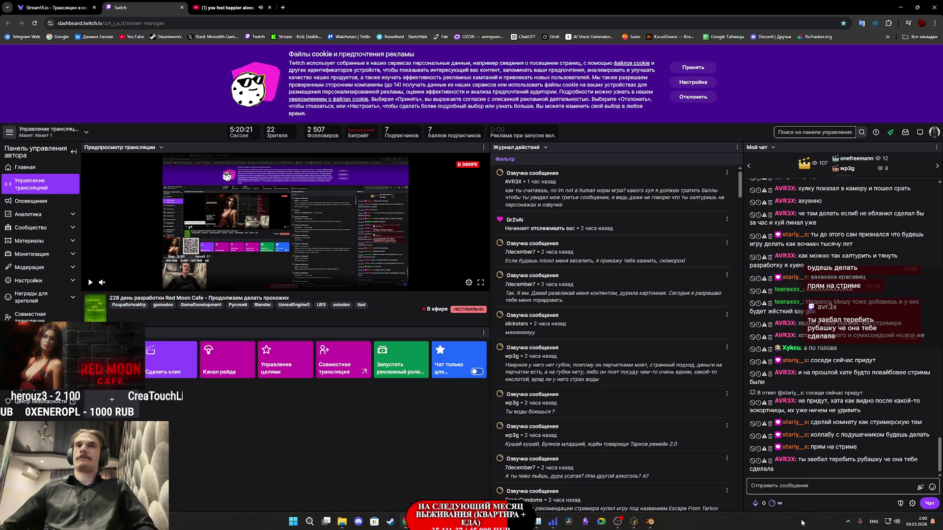
- Switch to the Unreal Engine 5 editor showing the ThirdPersonExampleMap cafe scene
mouse_move(536, 525)
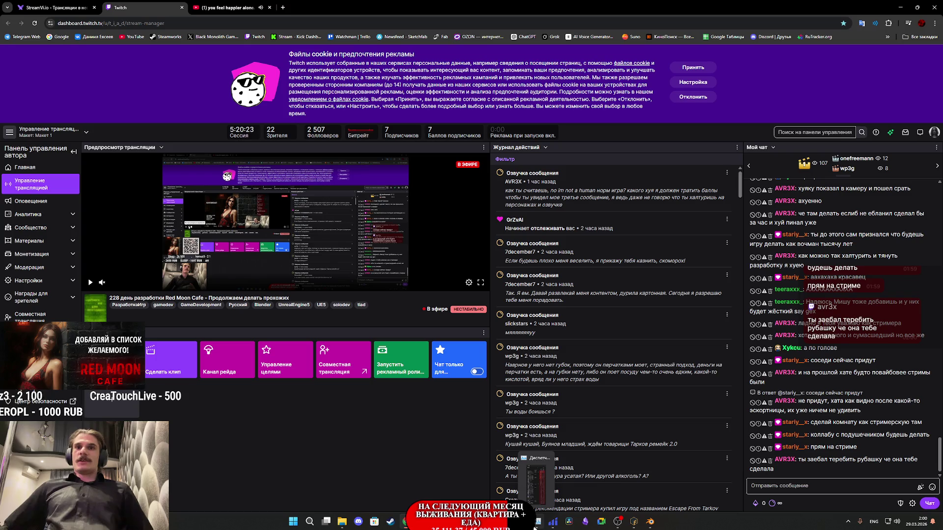
mouse_move(488, 521)
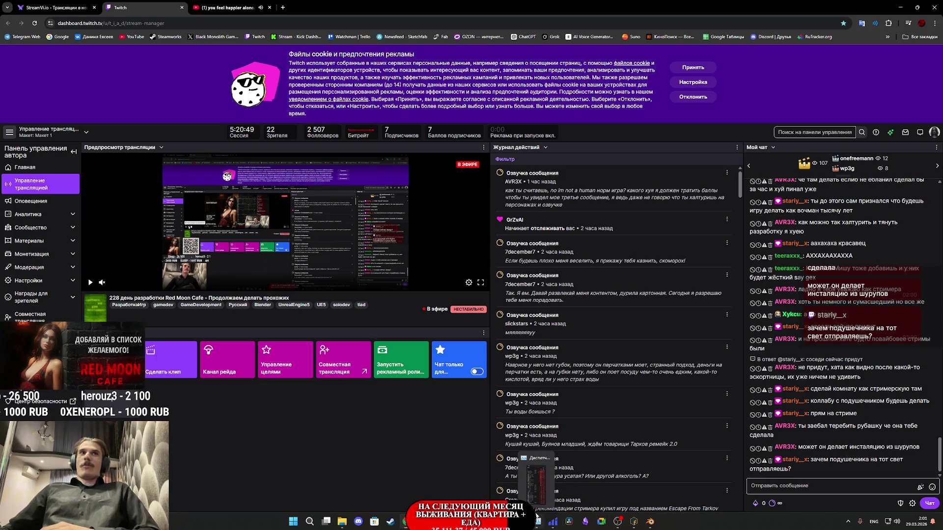
mouse_move(651, 526)
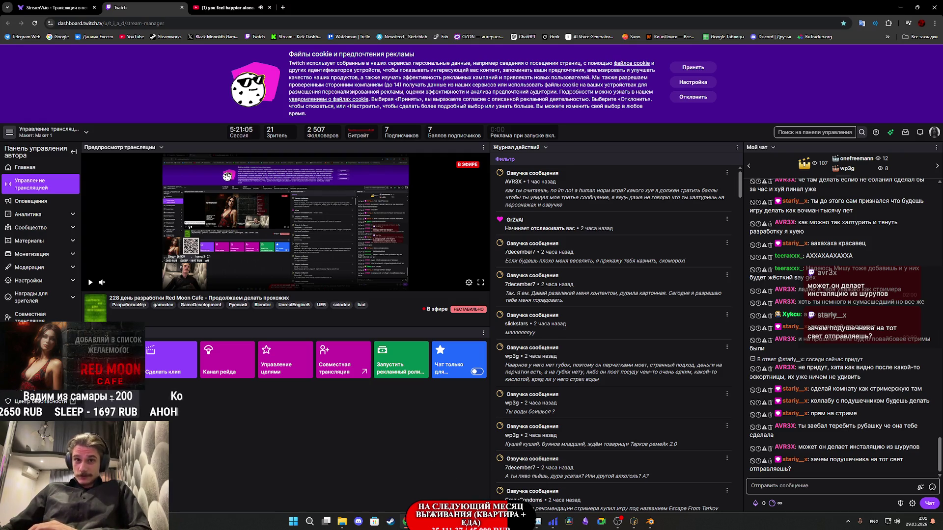
click(442, 521)
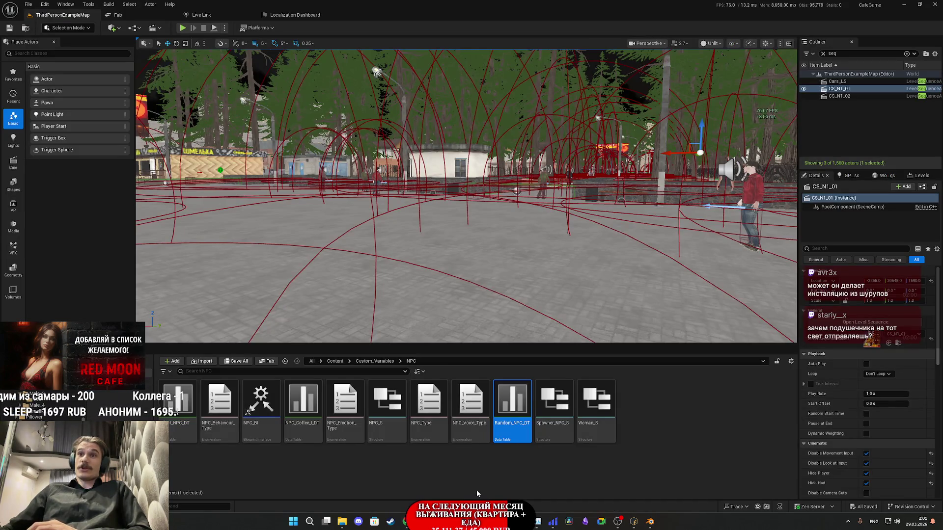
- Select the khaki trousers and lighten their Main Fabric colour to a pale tan
click(633, 522)
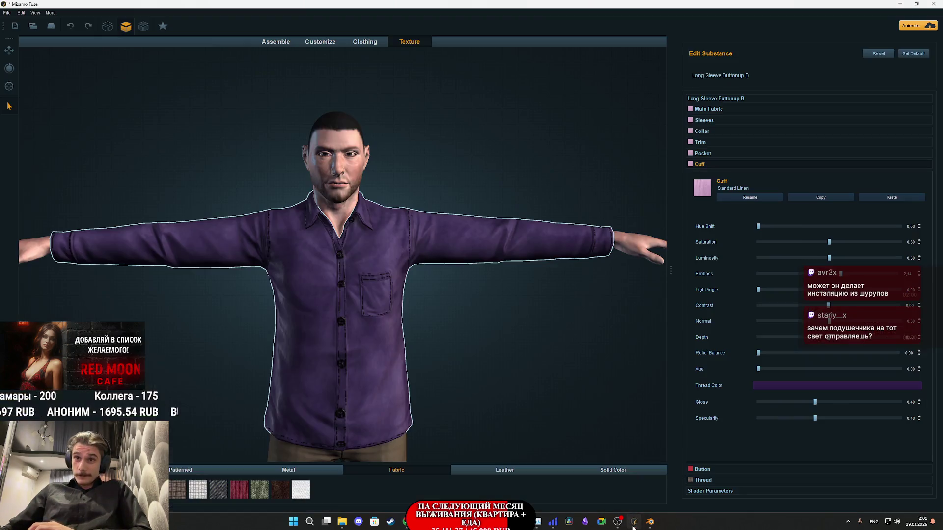
scroll(394, 351, down, 2)
scroll(418, 297, down, 3)
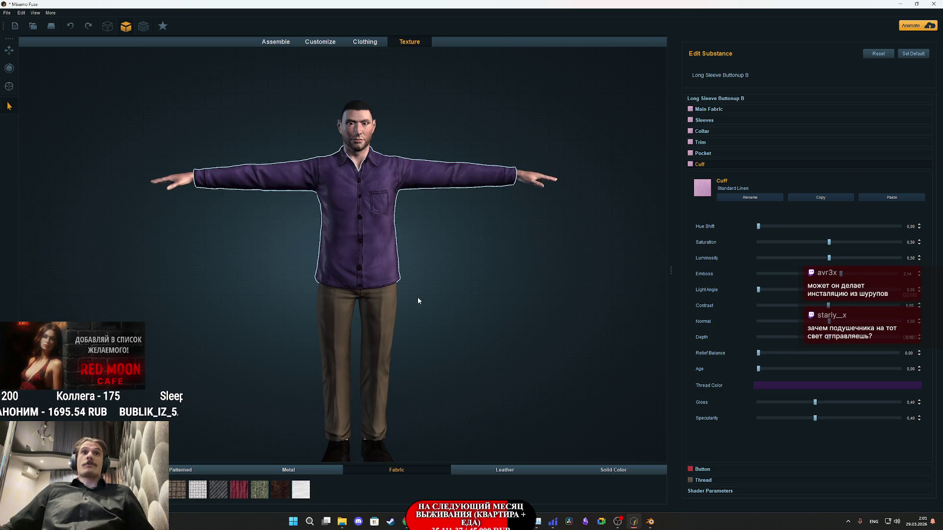
click(392, 334)
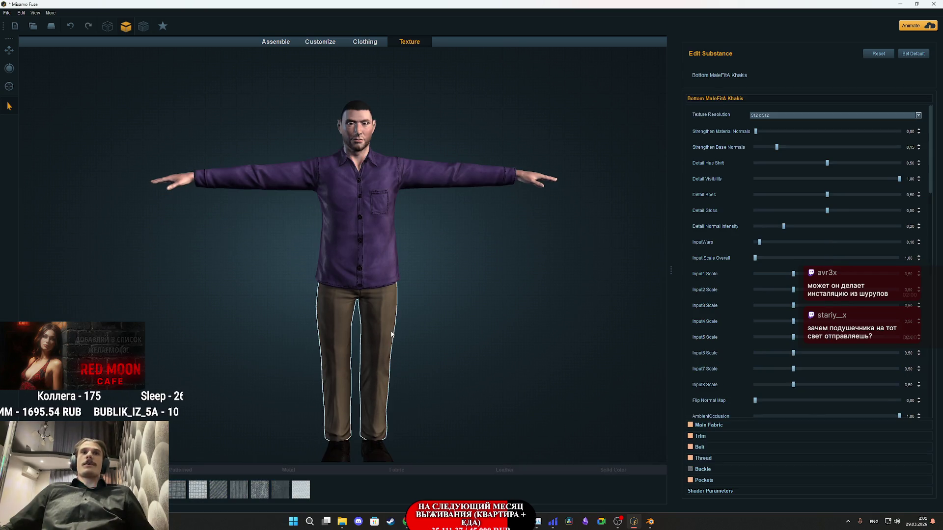
click(707, 426)
click(812, 173)
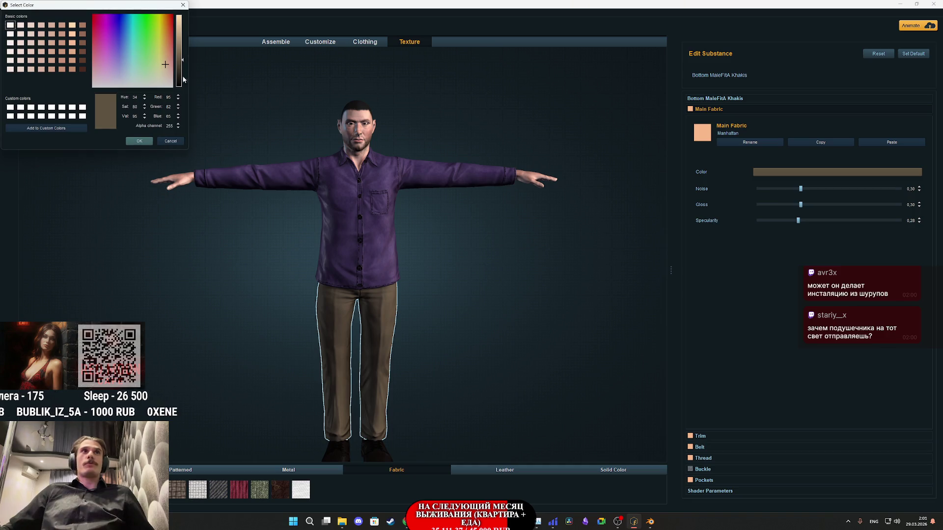
click(179, 49)
drag(179, 49, 180, 46)
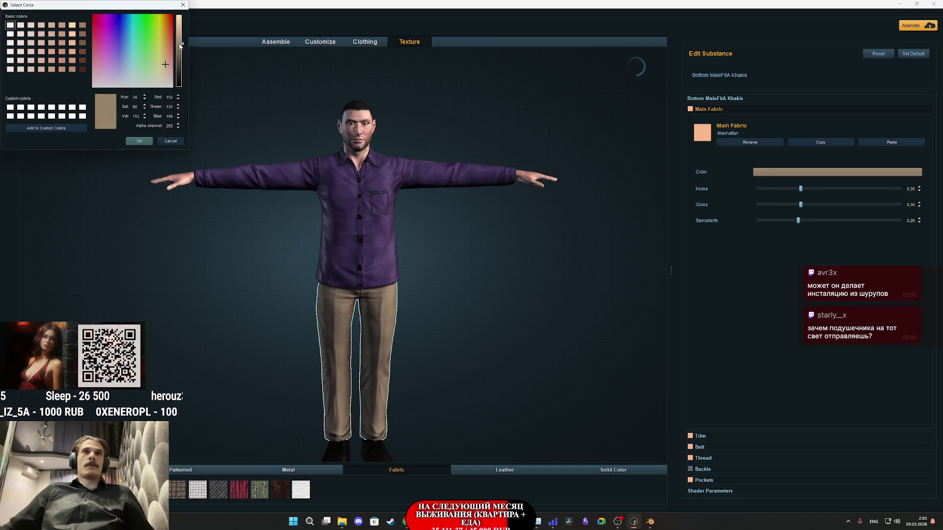
click(134, 141)
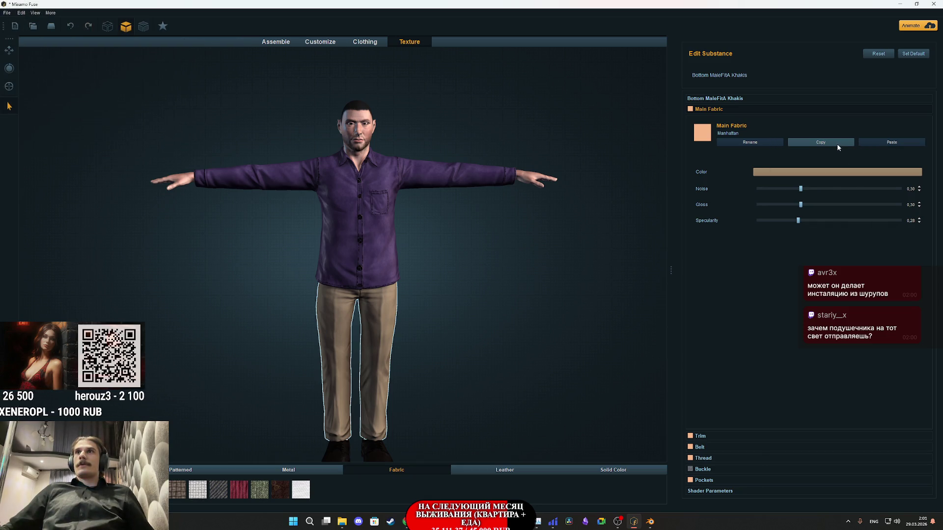
- Set the trousers' Belt colour to near-black
click(712, 436)
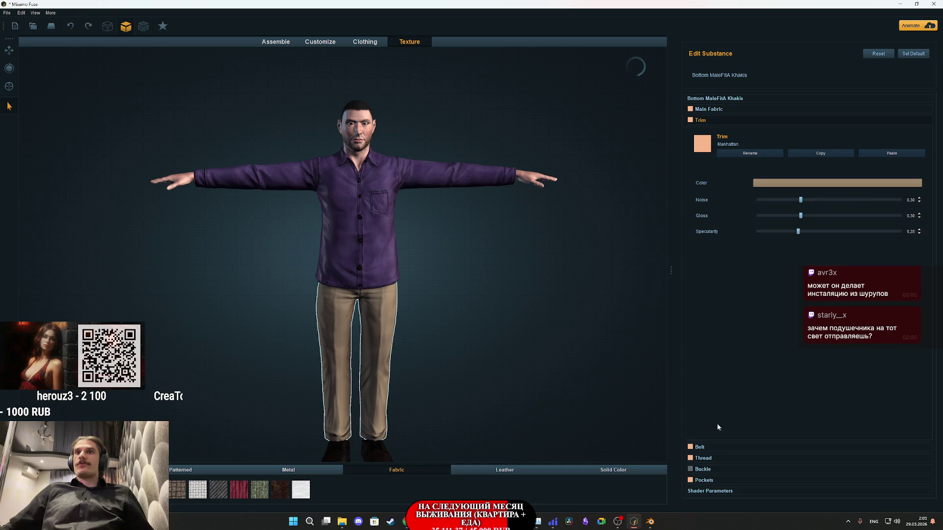
click(702, 447)
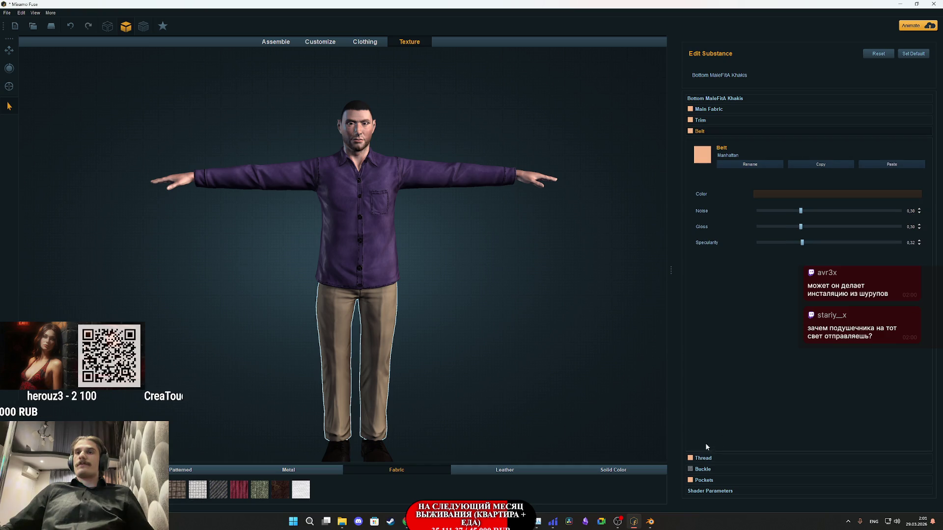
click(845, 193)
click(179, 82)
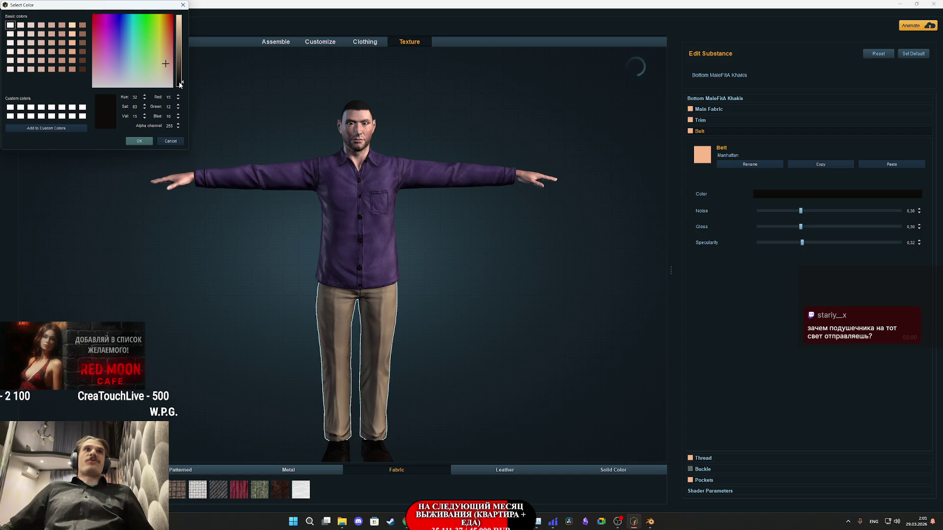
click(137, 141)
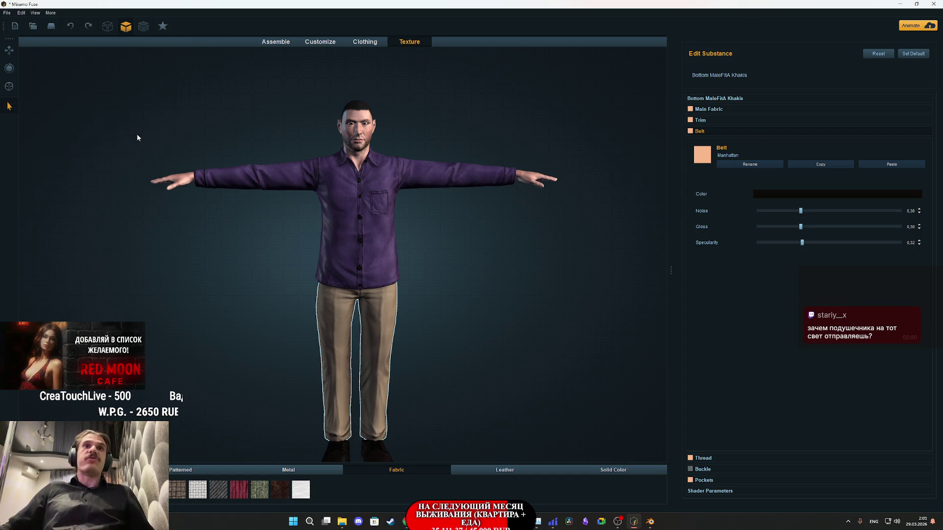
- Paste the trouser fabric colour onto the Pockets
click(711, 458)
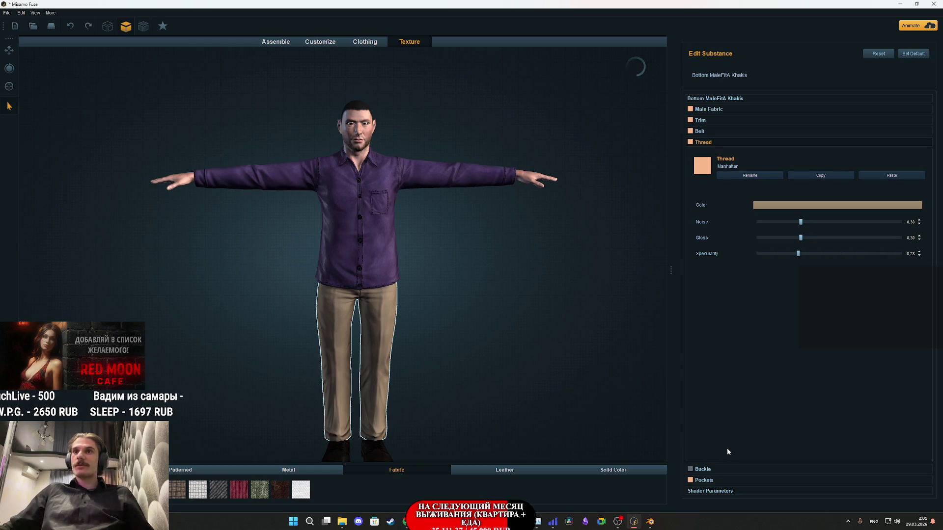
click(708, 480)
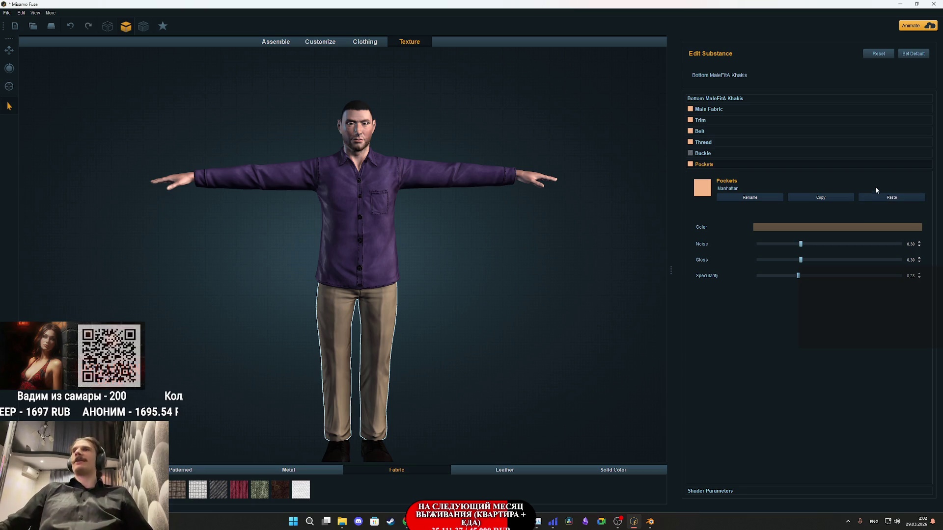
click(880, 197)
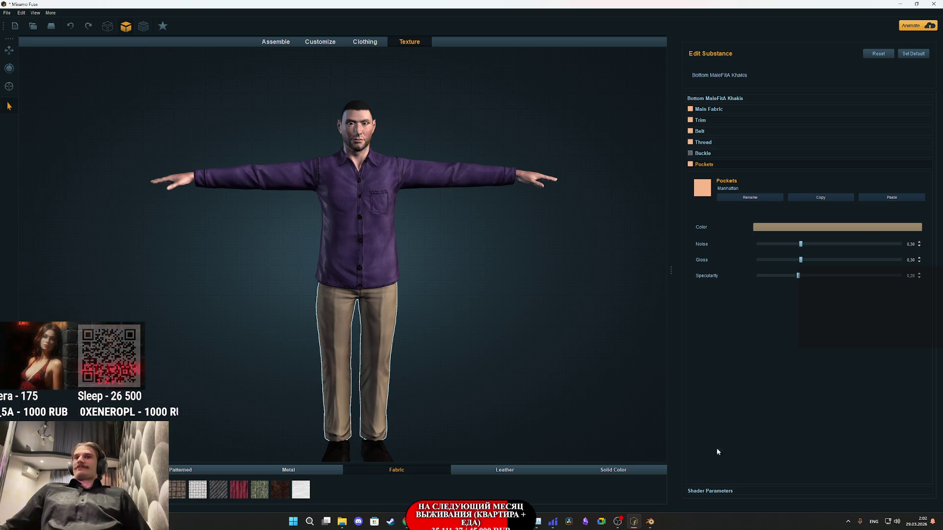
- Show the trousers' Shader Parameters, then select the character's body skin
click(712, 492)
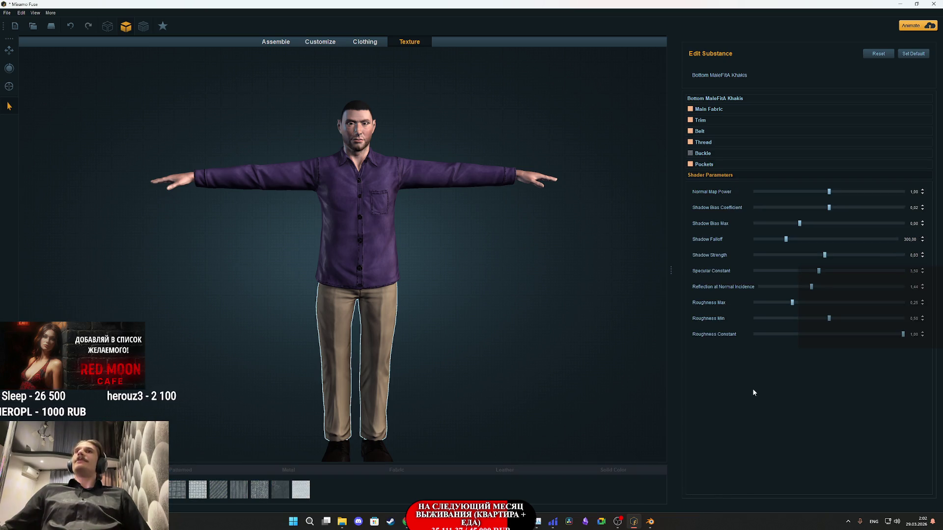
scroll(404, 299, down, 3)
drag(417, 322, 360, 380)
click(388, 382)
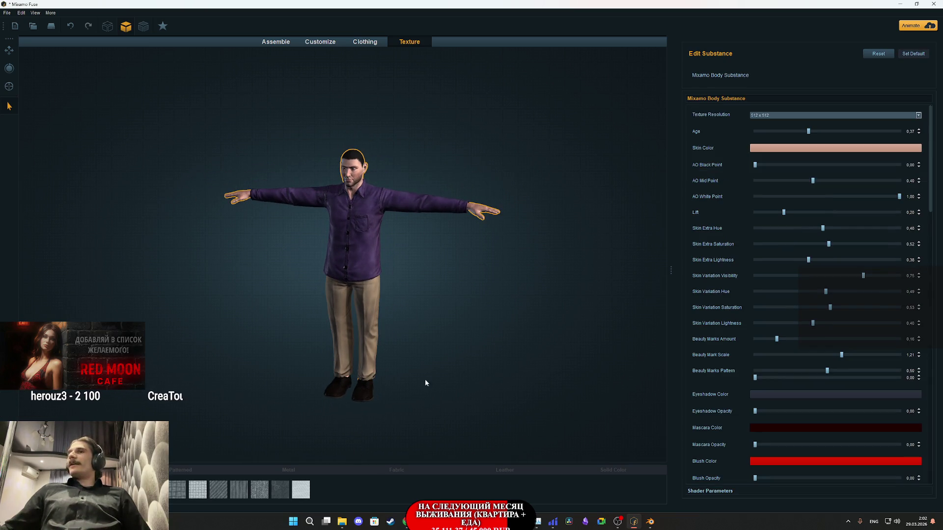
- Select the character's shoes and show the Shoes thumbnails in the Clothing catalogue
click(364, 391)
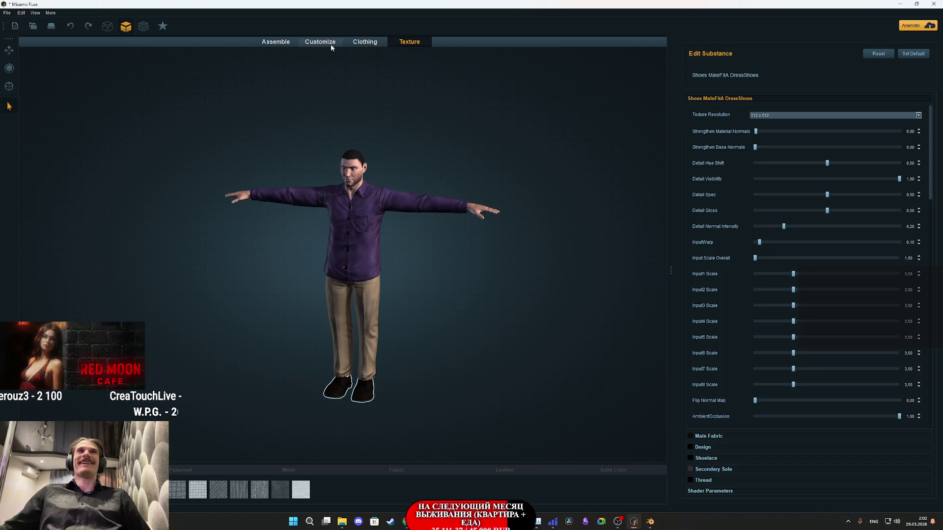
click(331, 43)
click(365, 42)
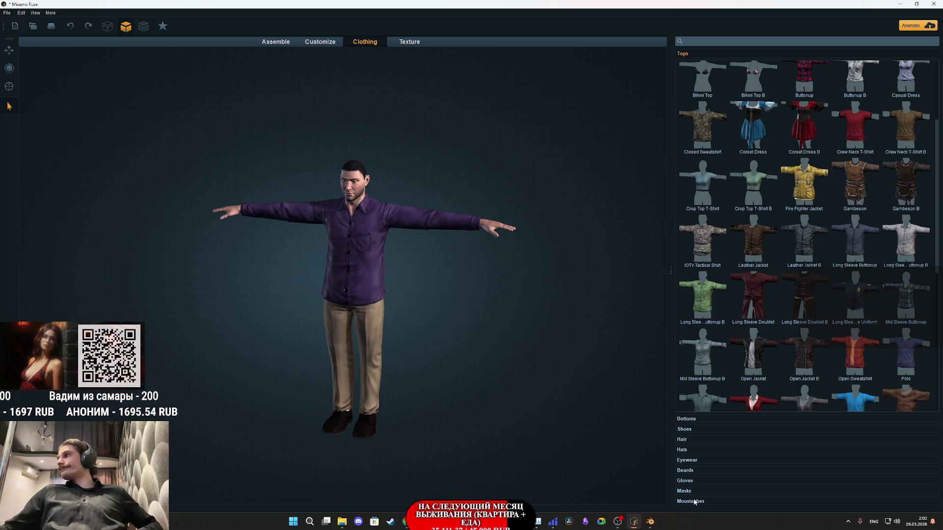
click(696, 432)
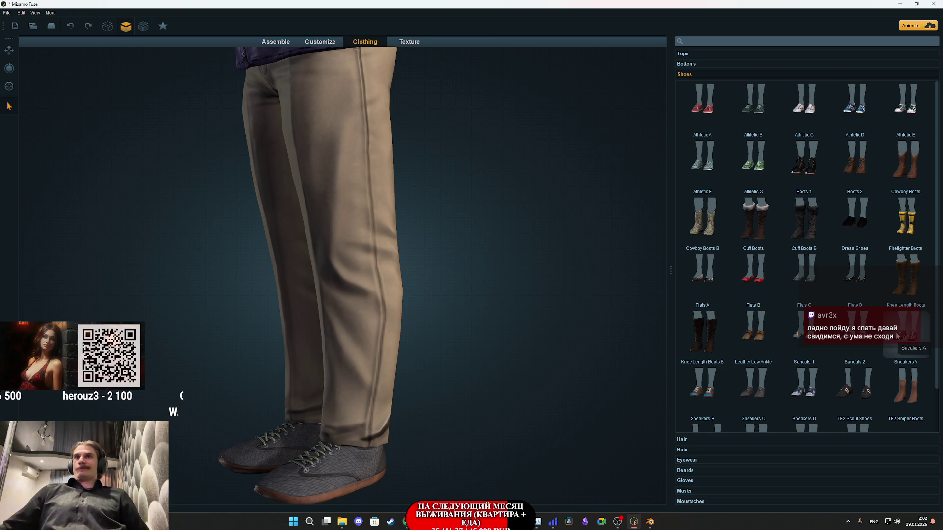
- Try Leather Low Ankle, Boots 1 and Dress Shoes on the character, inspecting each pair
click(767, 335)
mouse_move(417, 398)
mouse_down()
mouse_move(628, 414)
mouse_move(500, 401)
mouse_up()
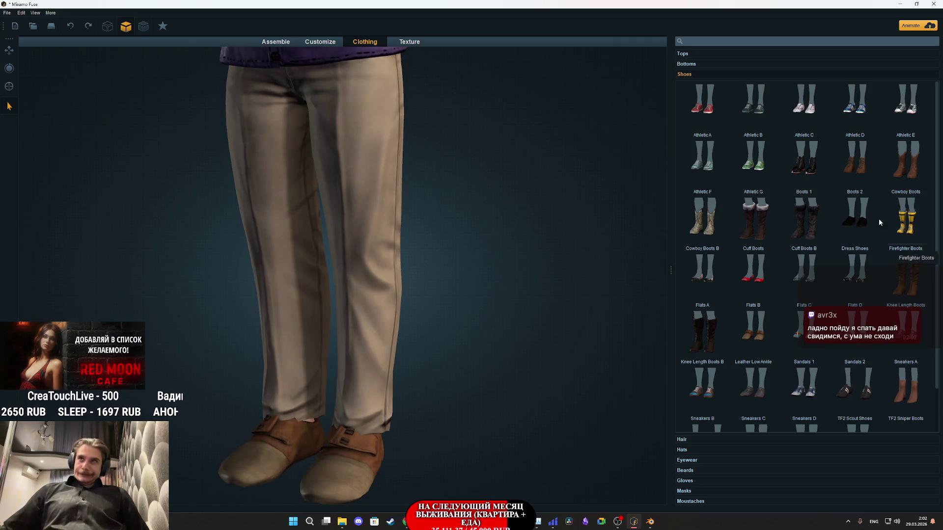
click(804, 176)
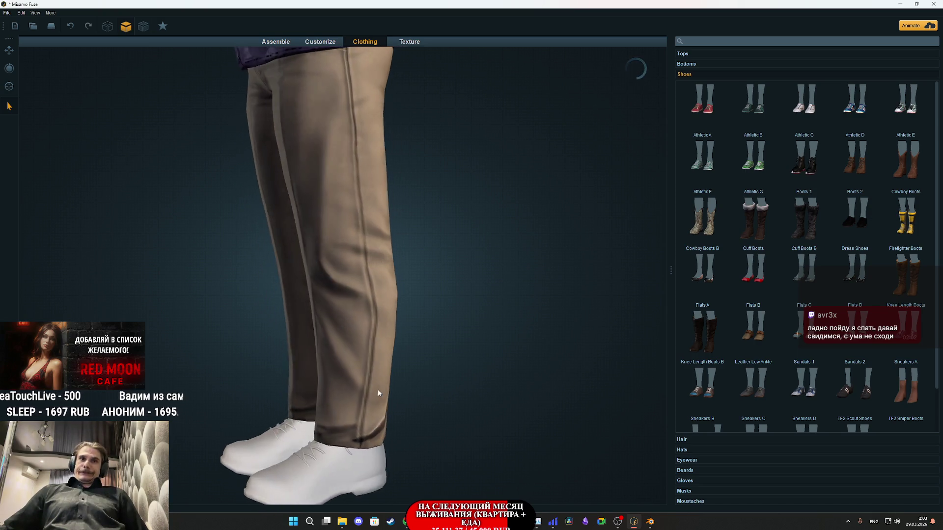
mouse_move(377, 392)
mouse_down()
mouse_move(515, 397)
mouse_move(493, 401)
mouse_up()
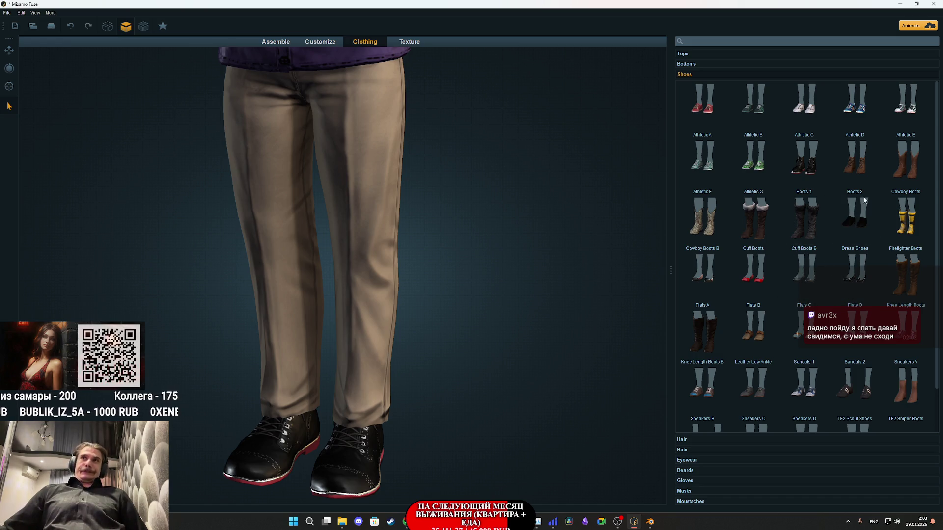
scroll(850, 208, down, 1)
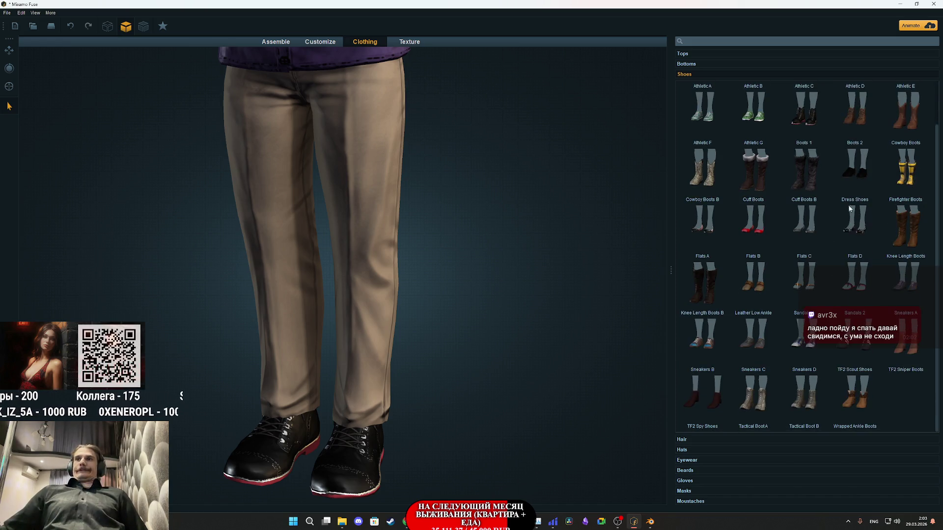
click(856, 211)
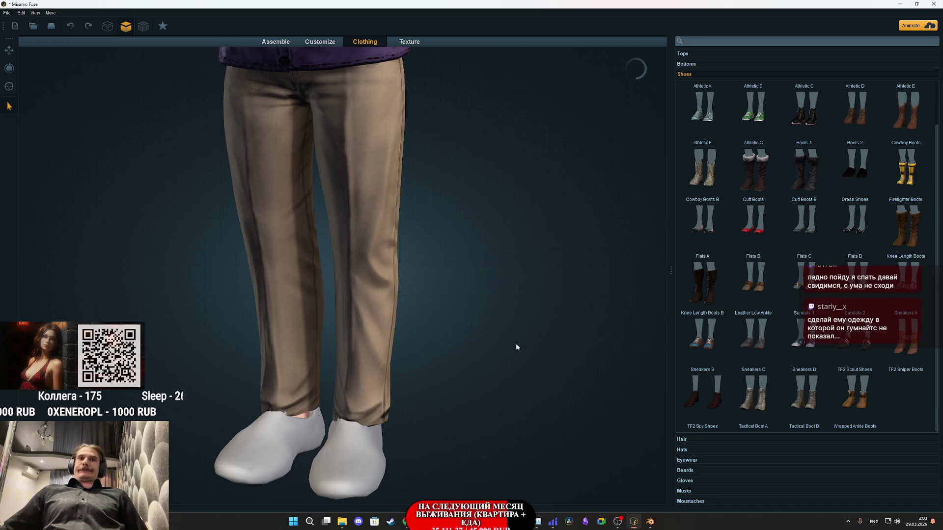
drag(422, 358, 533, 365)
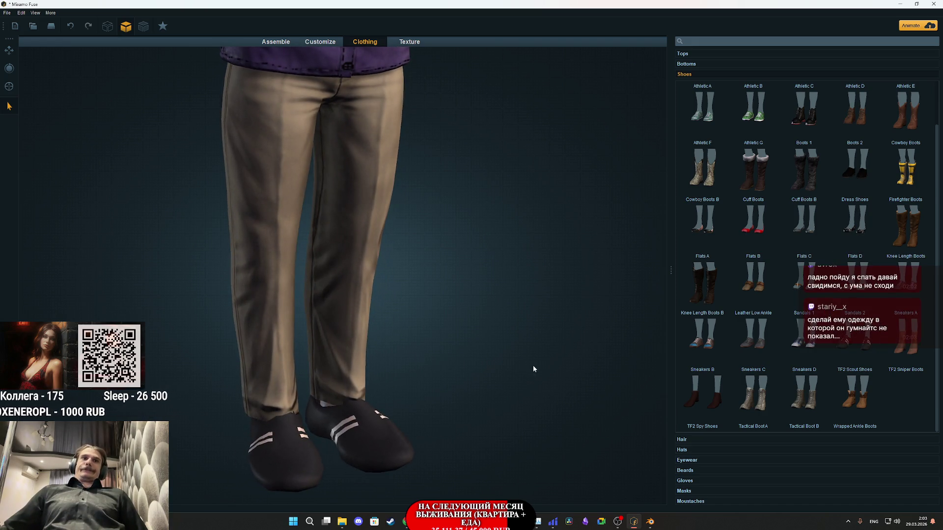
mouse_move(485, 392)
mouse_down()
mouse_move(410, 430)
mouse_move(249, 420)
mouse_move(224, 375)
mouse_move(242, 346)
mouse_move(248, 392)
mouse_up()
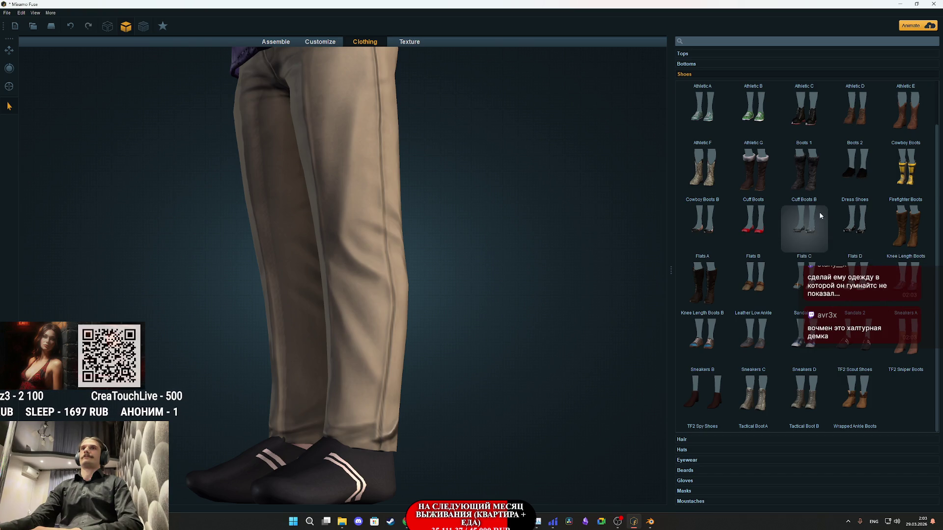
- Put Athletic B, then another pair of athletic sneakers, on the character and show the Hair catalogue
scroll(824, 220, up, 1)
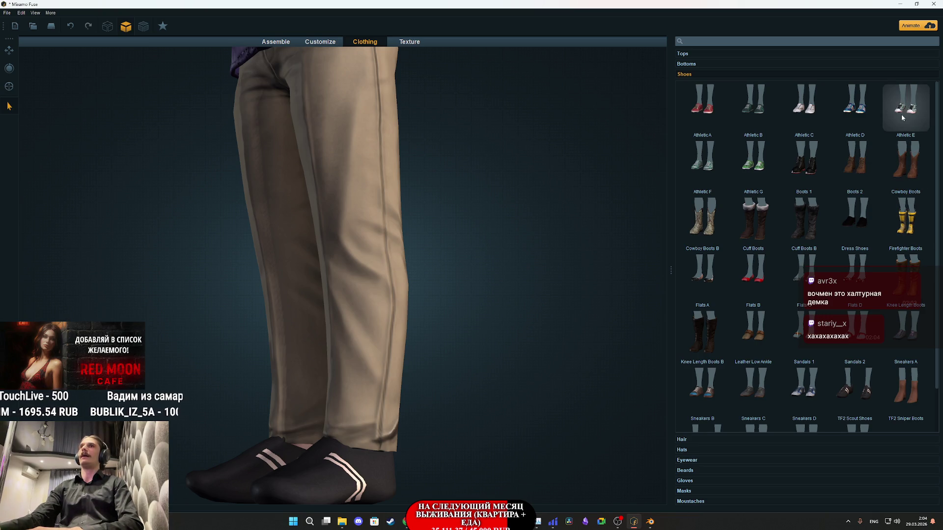
click(759, 110)
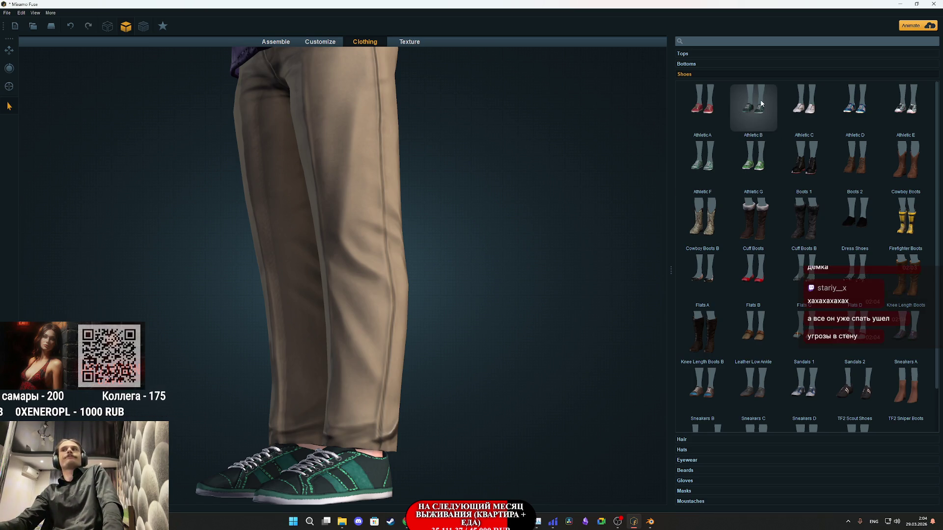
click(758, 105)
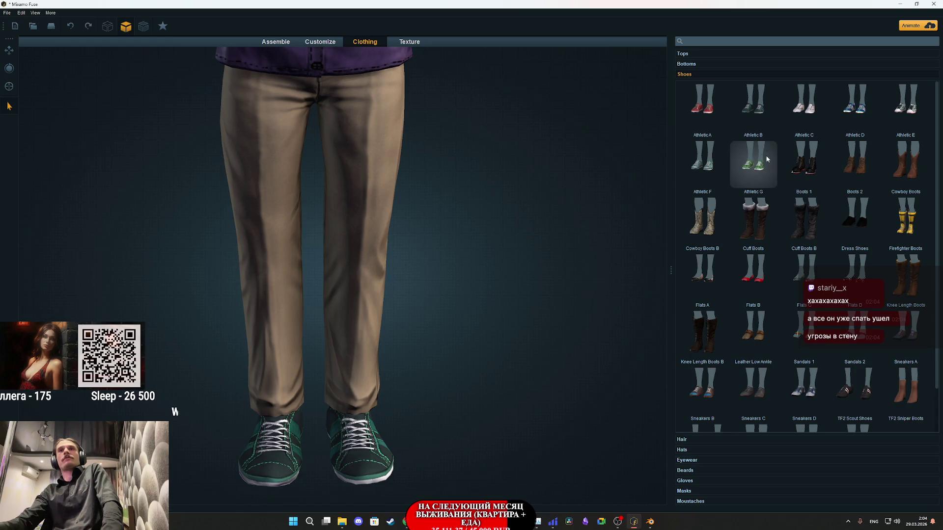
click(682, 439)
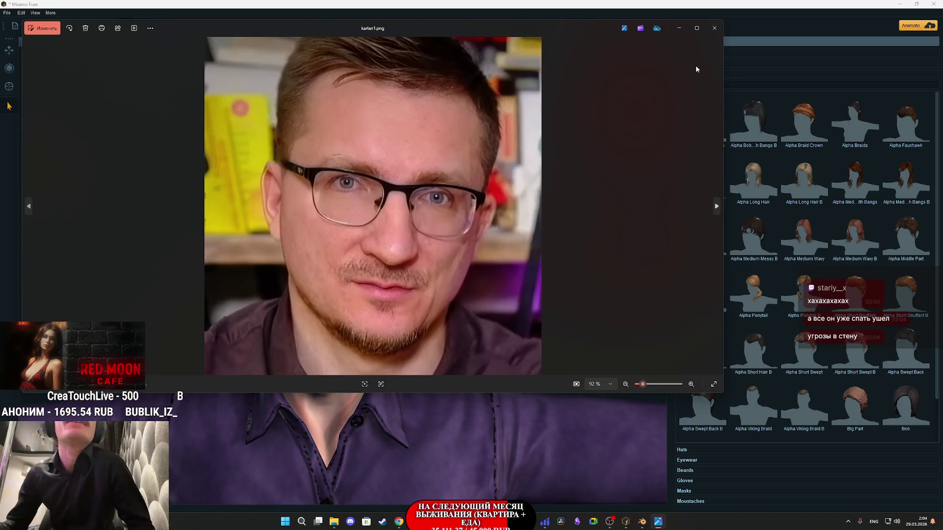
click(715, 28)
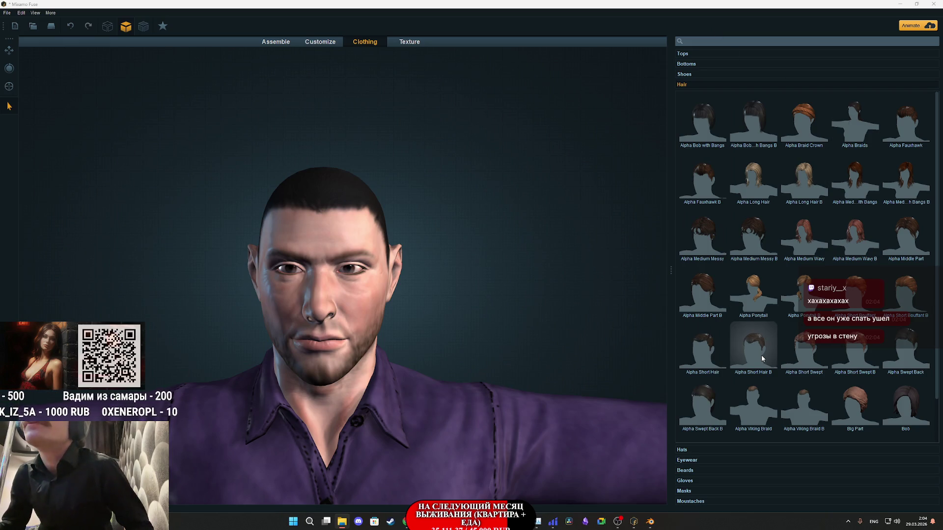
- Try Alpha Short Hair, a slicked-back style, Alpha Middle Part B and fauxhawks, ending on Alpha Short Hair B
click(700, 358)
mouse_move(409, 343)
mouse_down()
mouse_move(601, 343)
mouse_move(428, 353)
mouse_move(407, 344)
mouse_up()
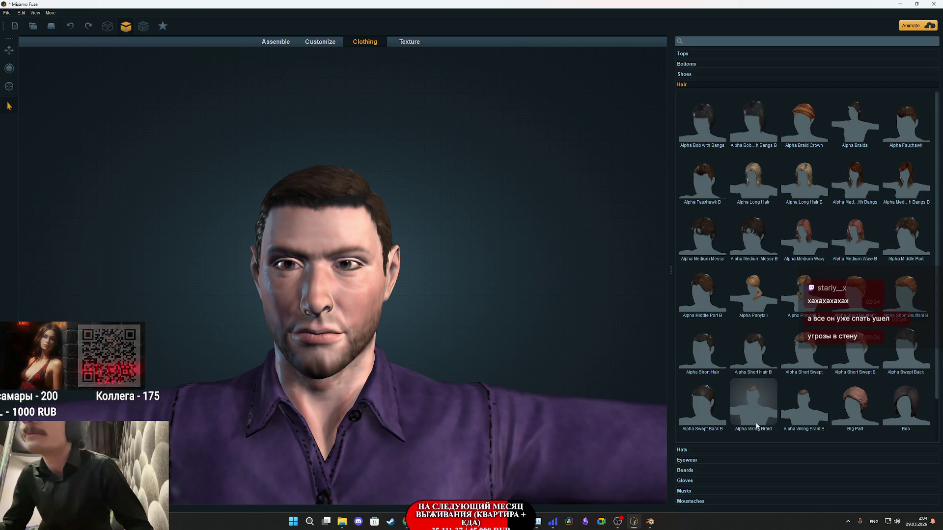
scroll(783, 402, down, 1)
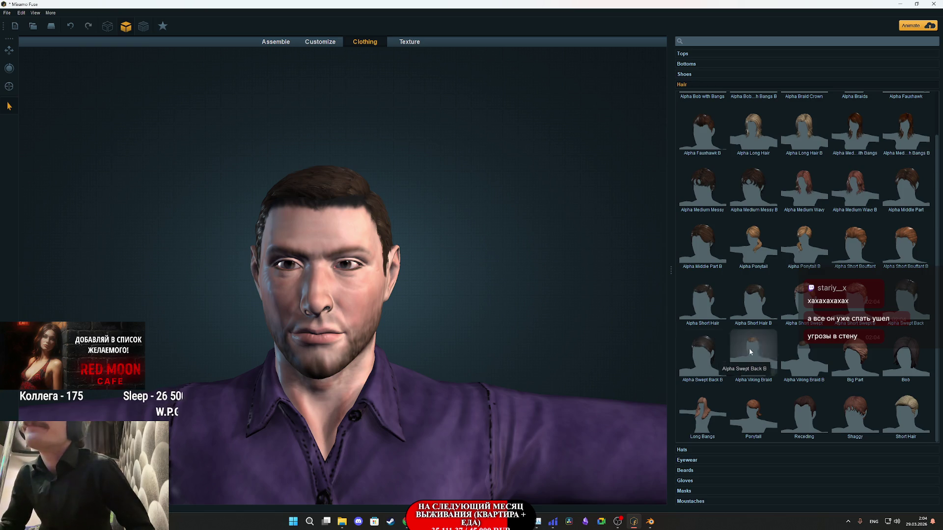
click(885, 299)
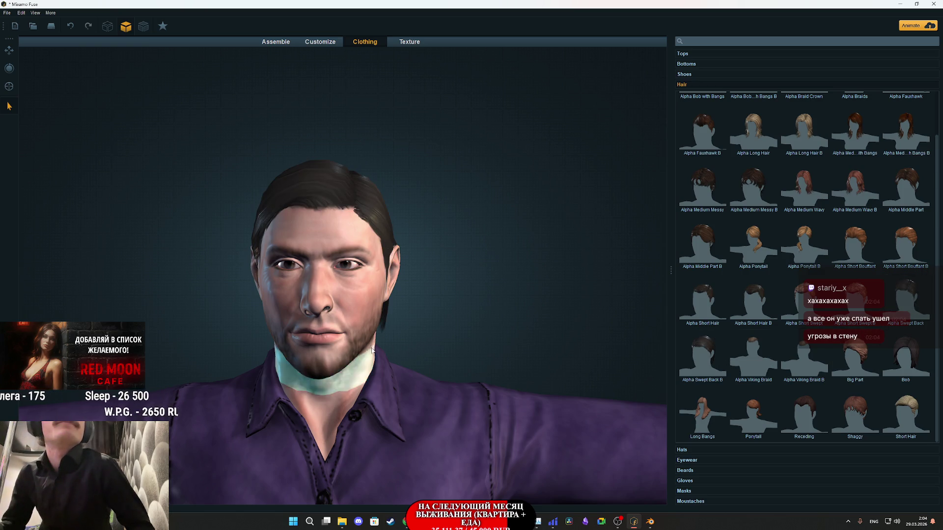
mouse_move(430, 330)
mouse_down()
mouse_move(720, 329)
mouse_move(429, 331)
mouse_up()
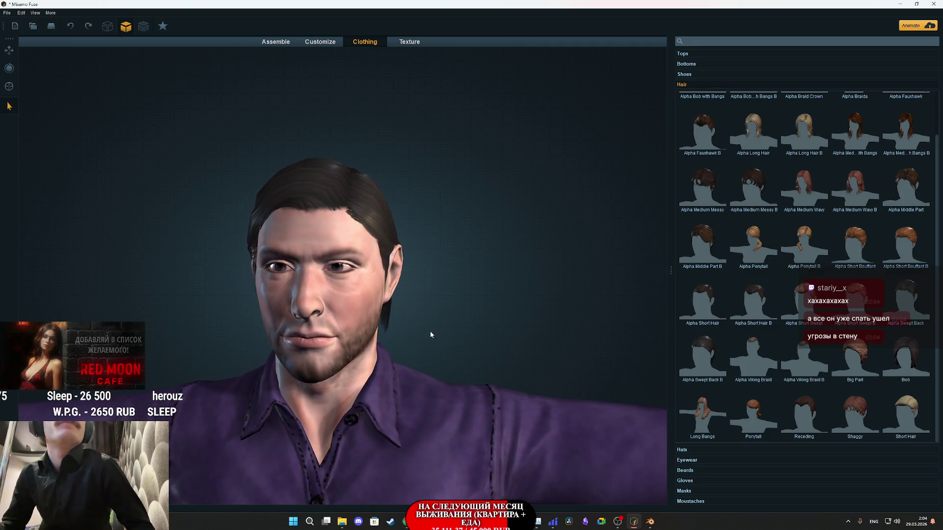
click(706, 249)
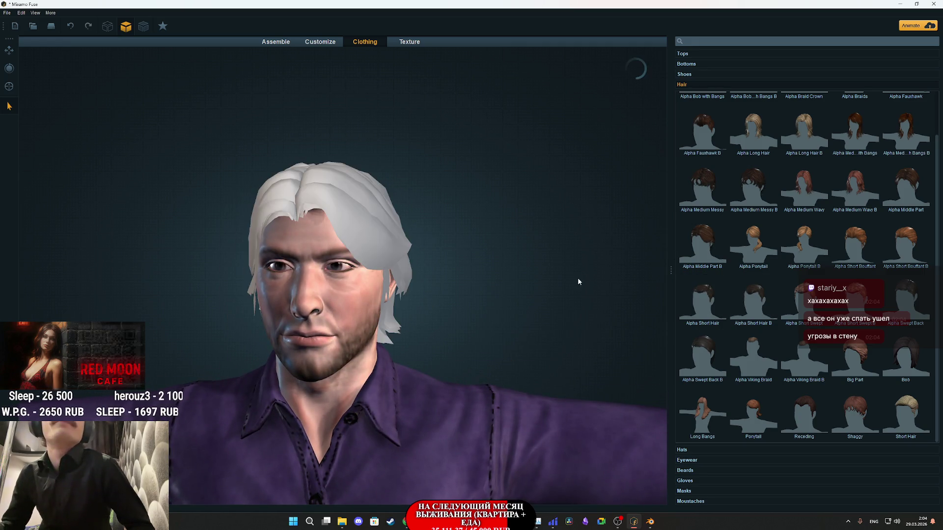
scroll(747, 280, up, 1)
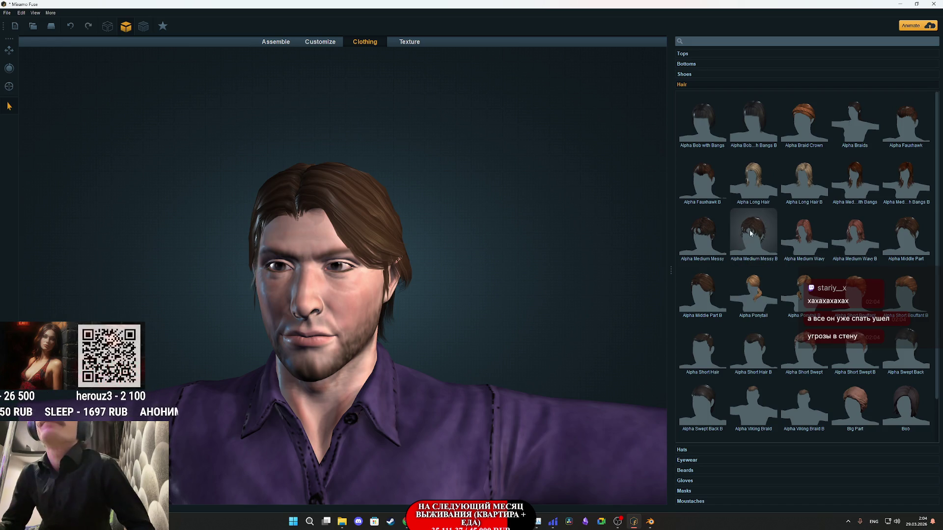
click(709, 183)
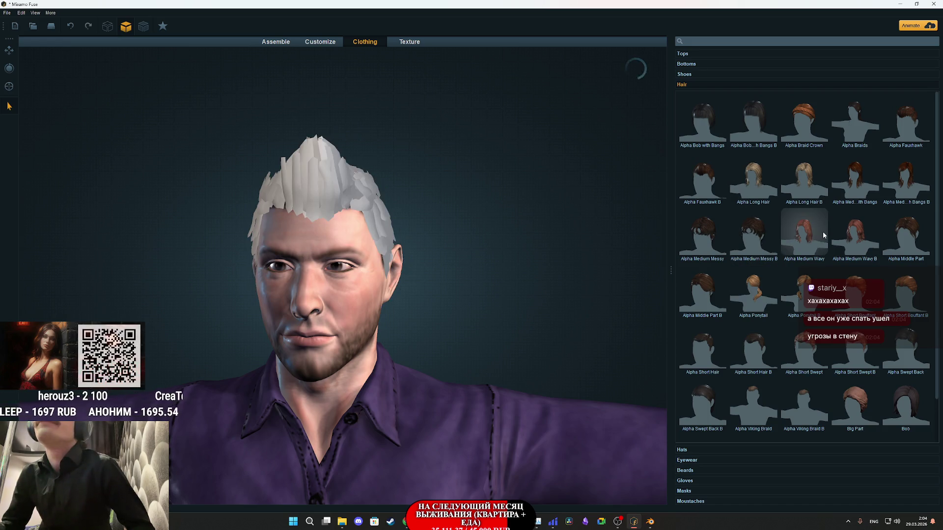
click(895, 139)
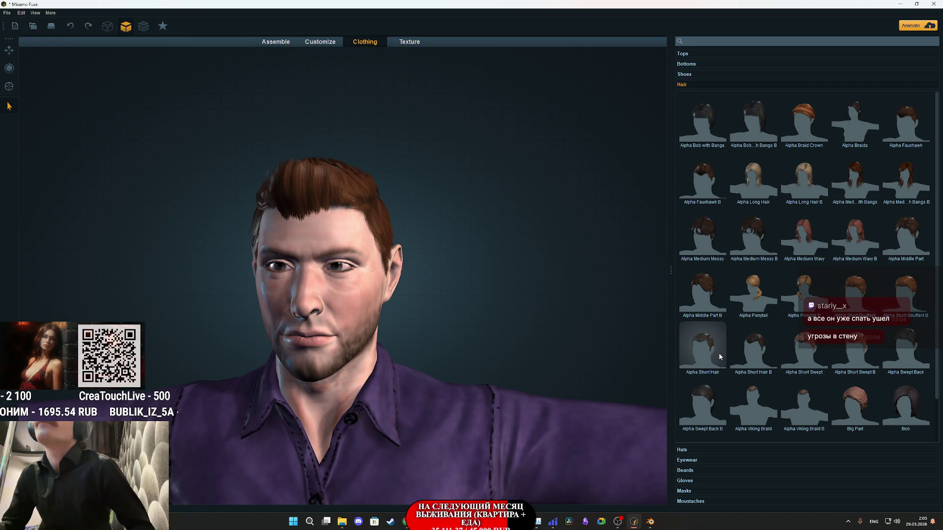
click(747, 354)
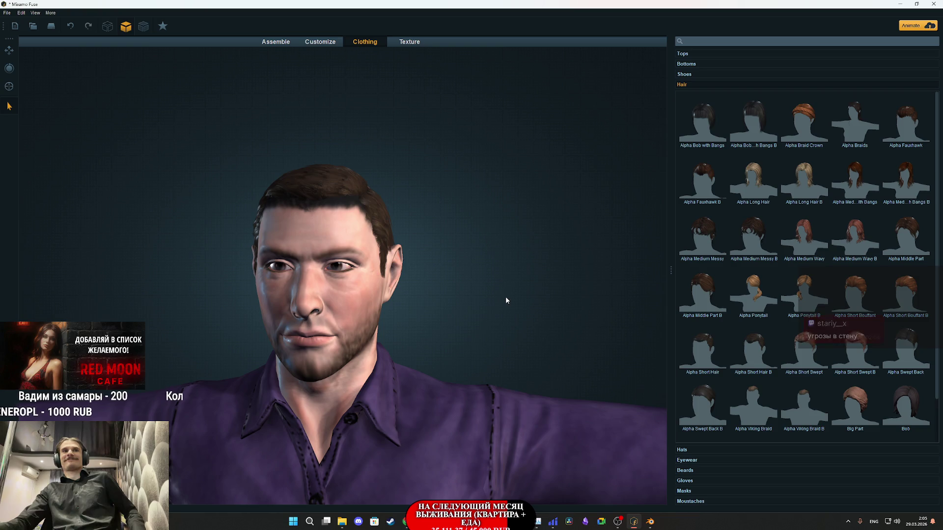
drag(503, 299, 517, 296)
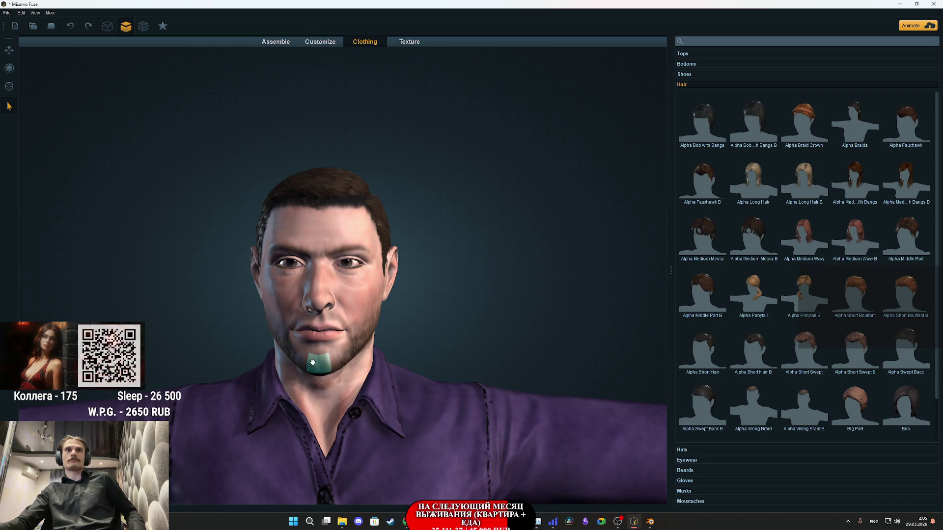
- Bring the Twitch dashboard in Chrome to the front from the taskbar
mouse_move(342, 521)
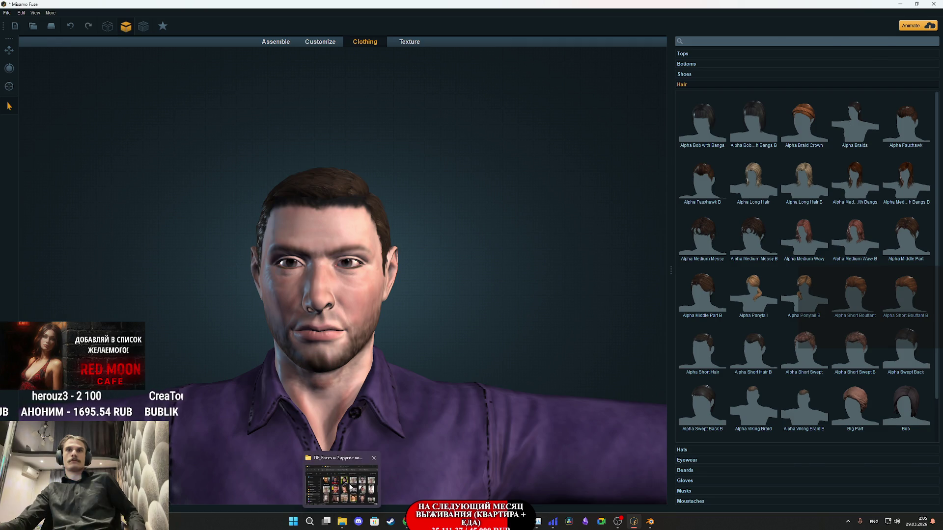
mouse_move(351, 488)
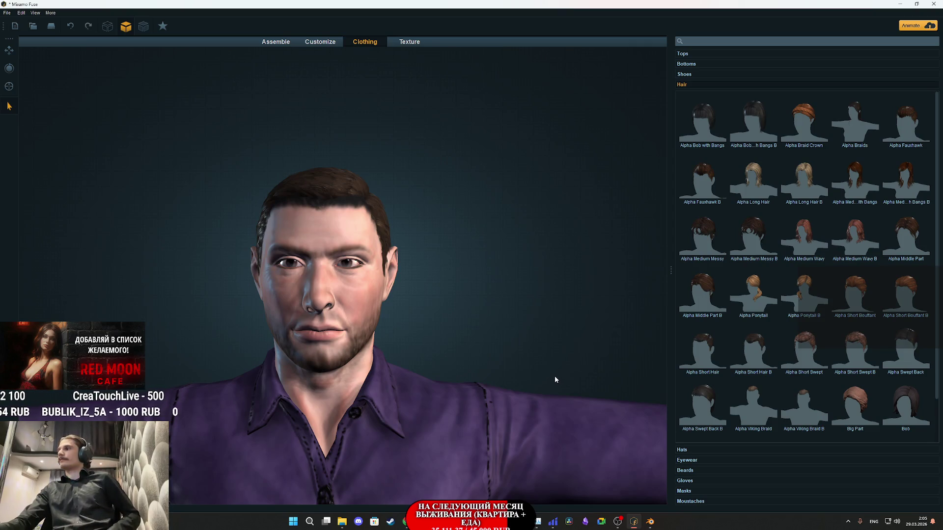
mouse_move(407, 524)
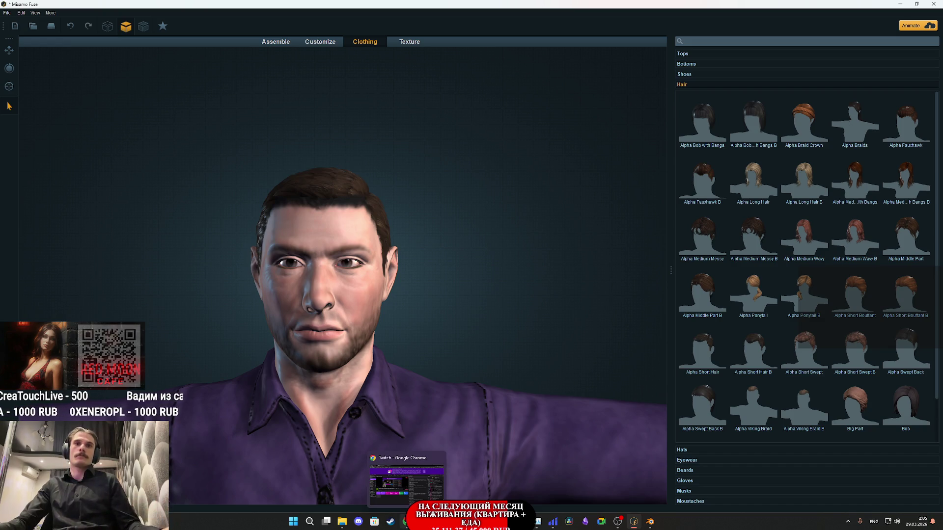
click(407, 523)
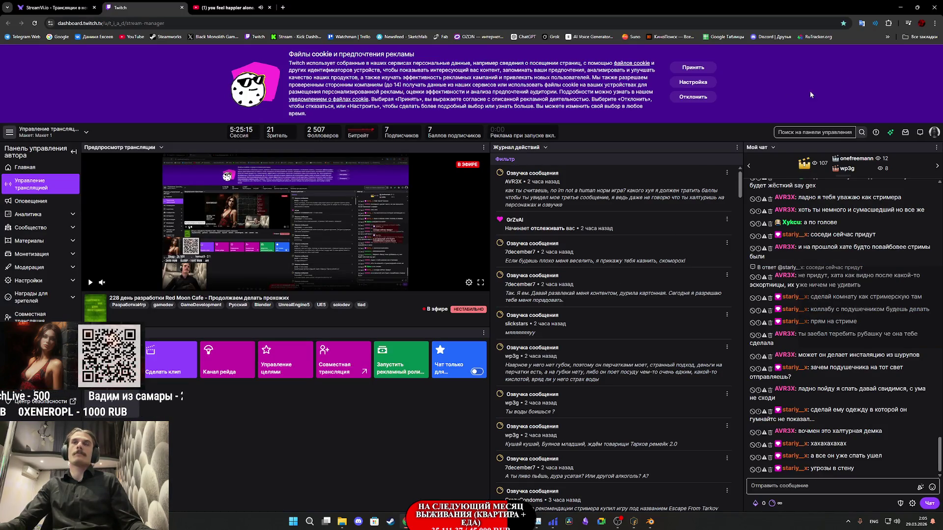
- Dismiss the browser menu and switch back to the Mixamo Fuse character editor
click(934, 23)
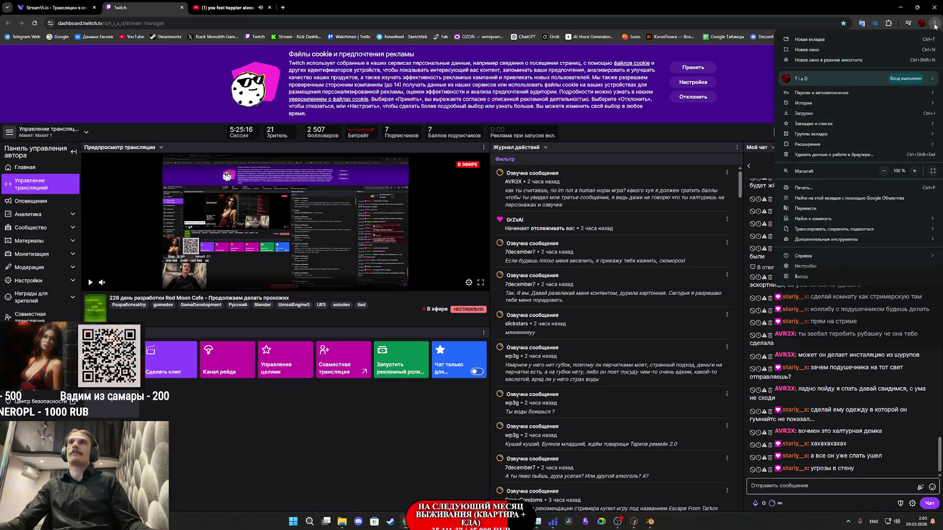
click(634, 223)
mouse_move(439, 522)
mouse_move(487, 521)
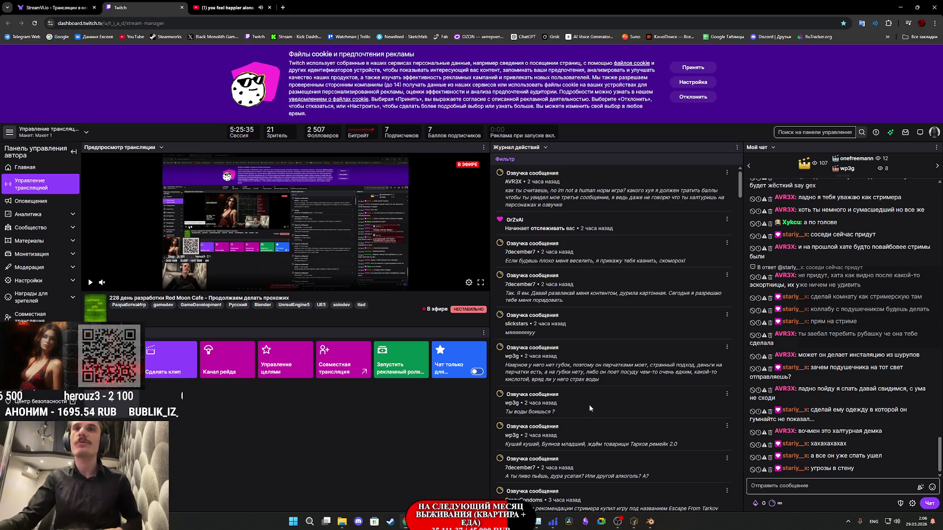
click(634, 522)
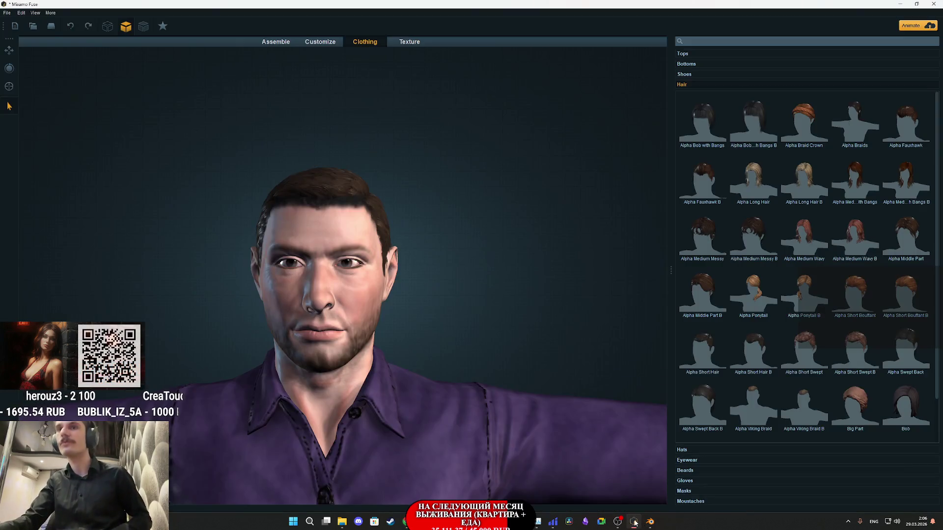
- Switch to the Customize tab and select the knees body region, viewing the character from above
scroll(452, 394, down, 3)
drag(448, 304, 373, 297)
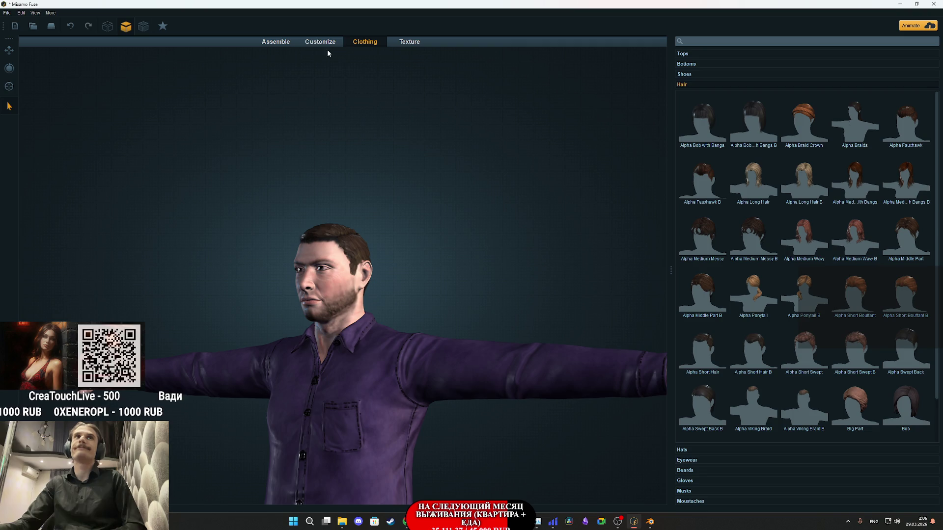
click(315, 43)
scroll(421, 332, down, 5)
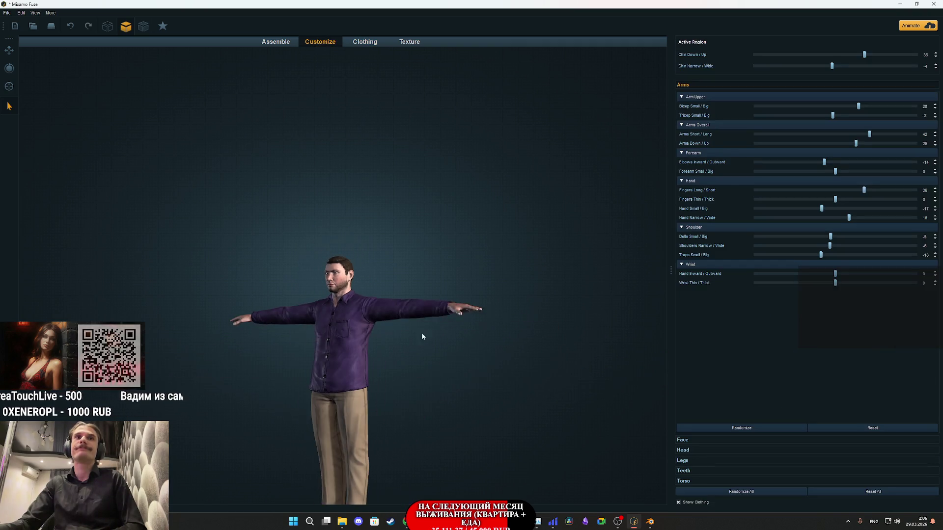
click(354, 349)
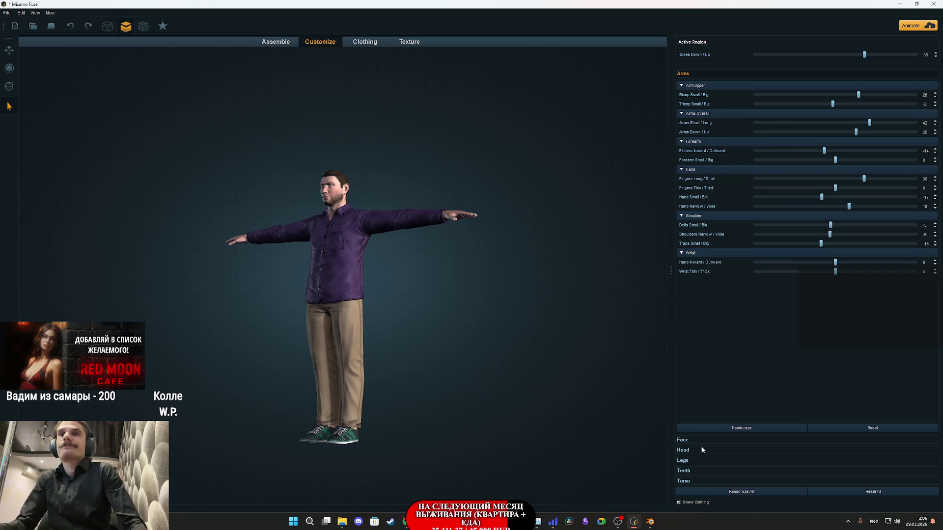
click(514, 298)
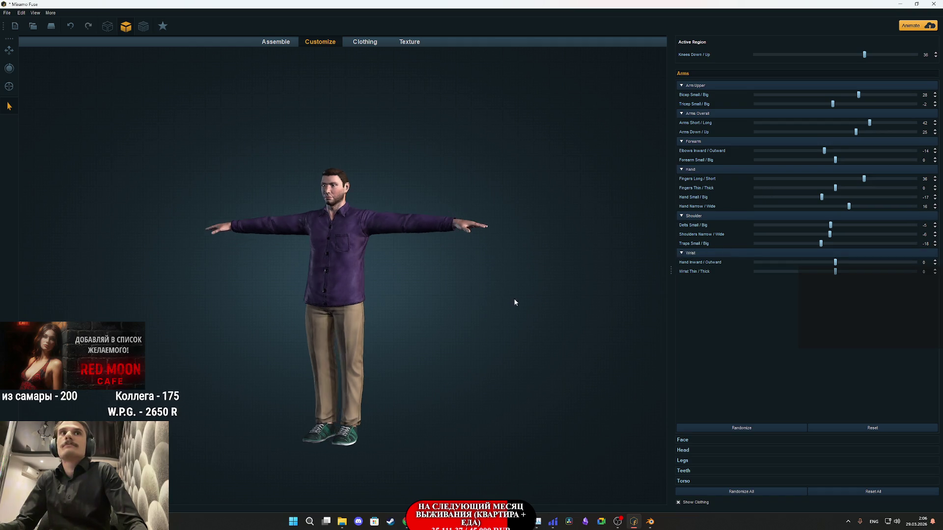
drag(486, 299, 461, 373)
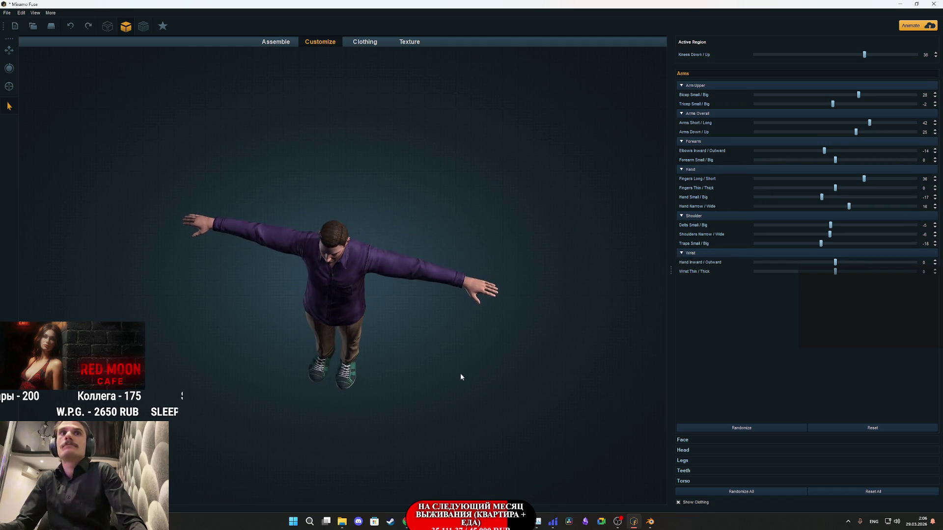
- Randomize the arm proportions eleven times in a row
click(782, 428)
click(781, 428)
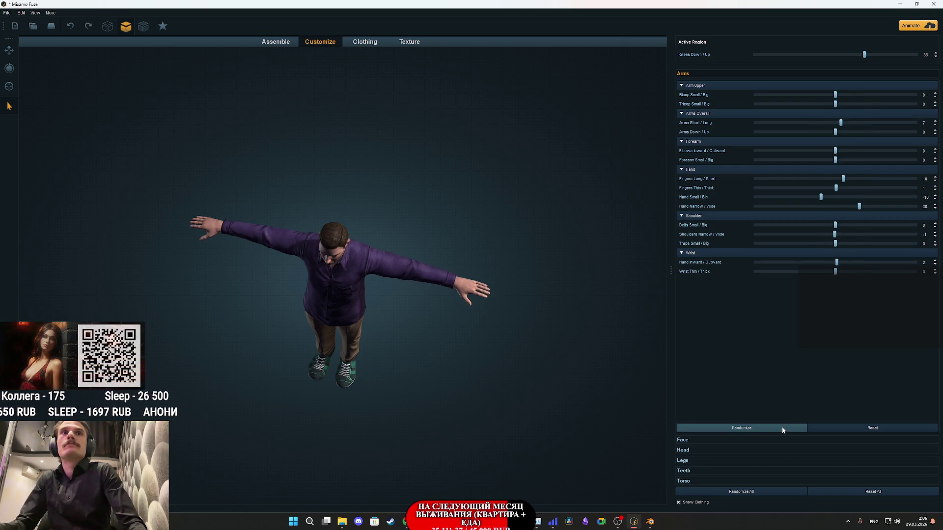
drag(560, 375, 509, 268)
click(736, 429)
click(746, 429)
click(747, 429)
click(747, 429)
click(747, 429)
click(747, 429)
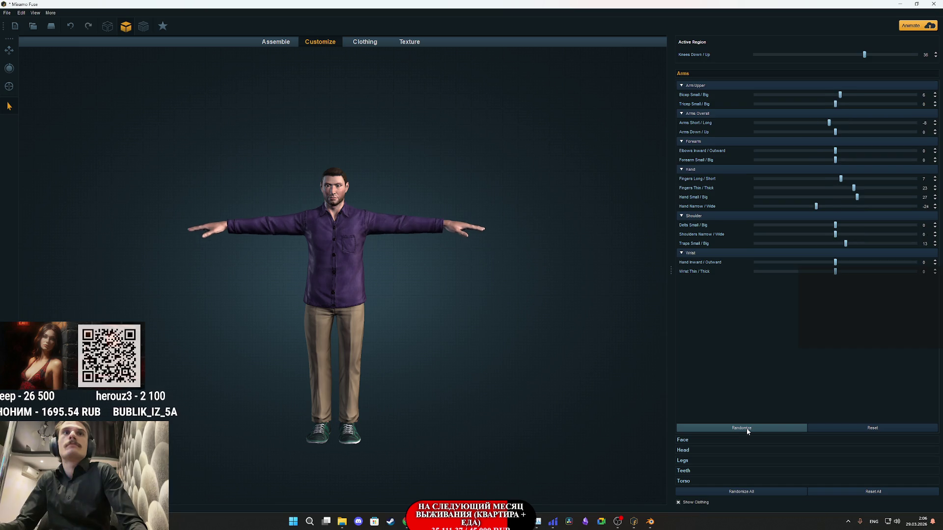
click(747, 429)
click(747, 429)
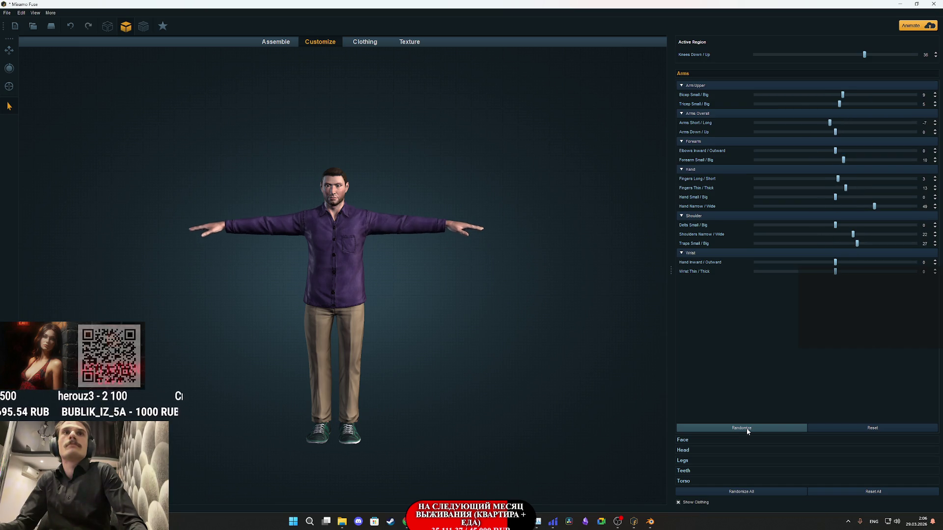
click(747, 429)
mouse_move(442, 354)
mouse_down()
mouse_move(376, 325)
mouse_move(367, 310)
mouse_up()
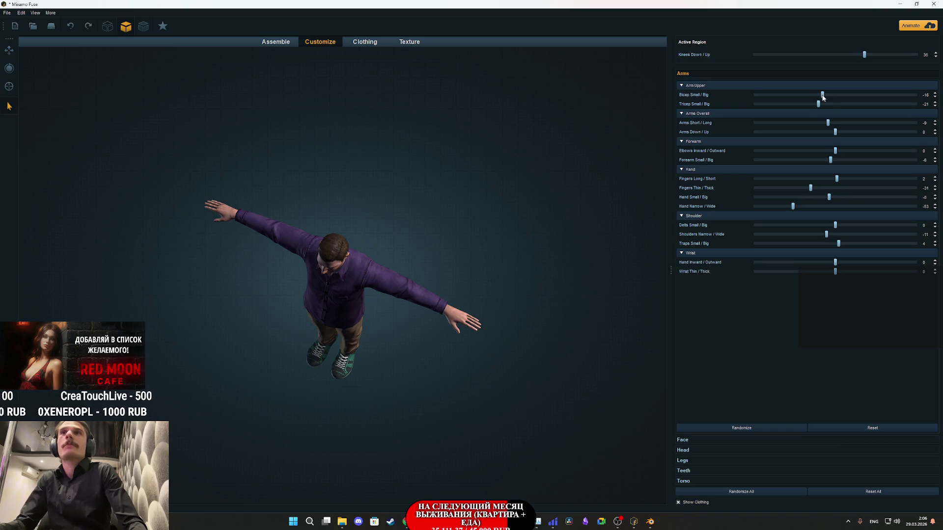
- Shrink the biceps, shift the elbows inward and make the forearms smaller
mouse_move(819, 96)
mouse_down()
mouse_move(734, 98)
mouse_move(811, 103)
mouse_move(778, 105)
mouse_move(790, 105)
mouse_move(784, 111)
mouse_up()
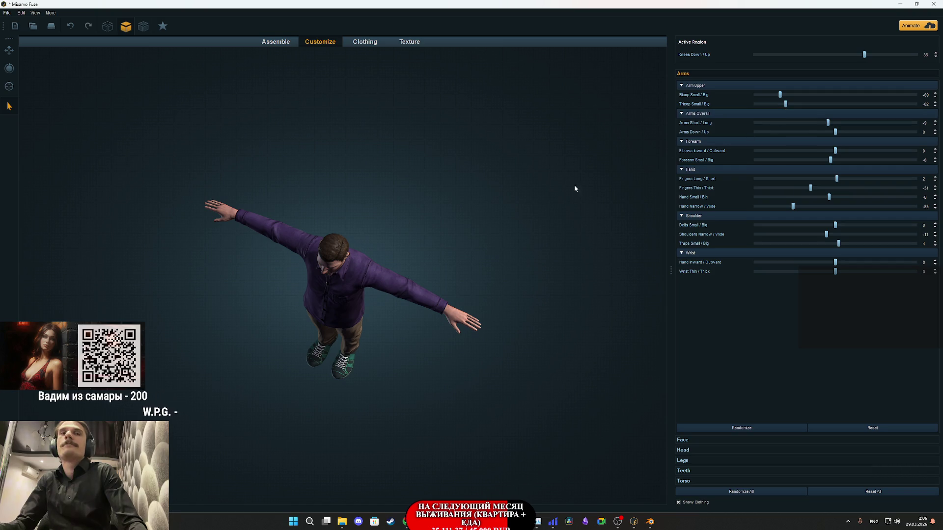
mouse_move(410, 324)
mouse_down()
mouse_move(427, 337)
mouse_move(488, 248)
mouse_up()
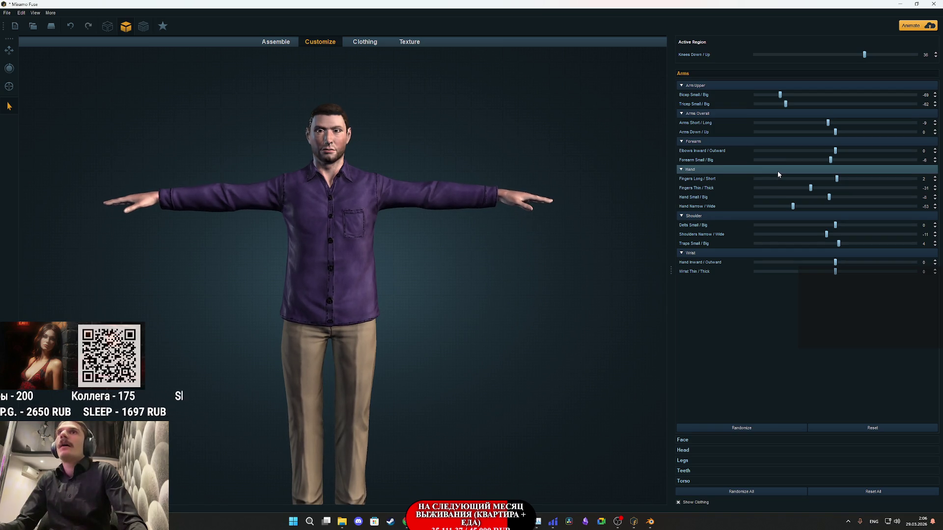
mouse_move(836, 153)
mouse_down()
mouse_move(802, 151)
mouse_move(835, 151)
mouse_up()
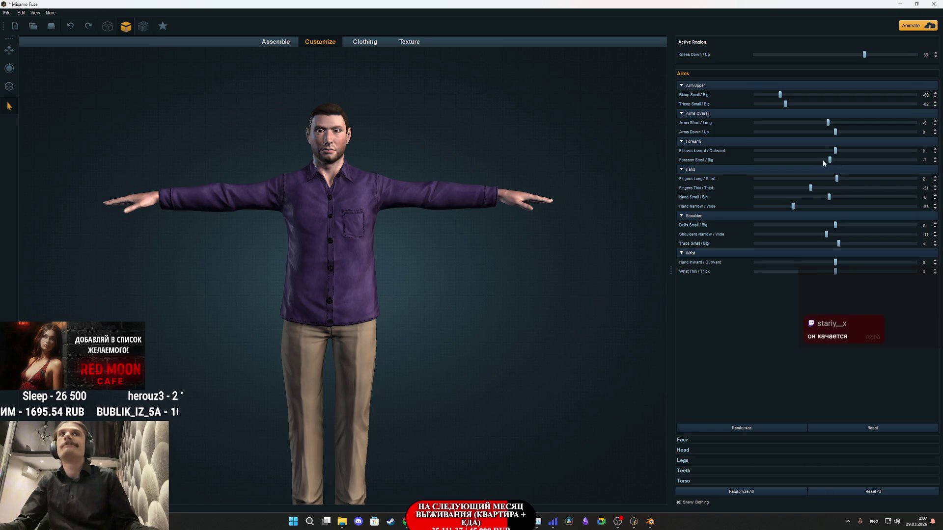
drag(818, 160, 794, 170)
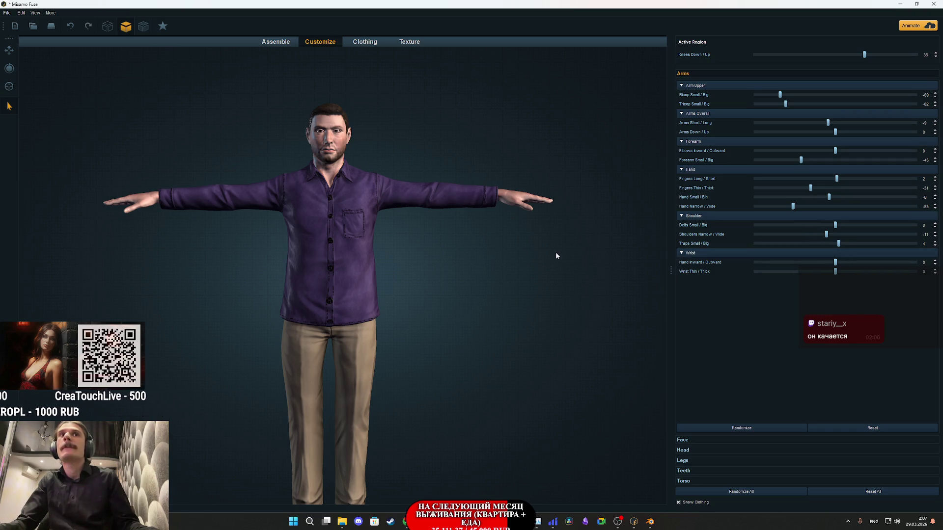
mouse_move(548, 258)
mouse_down()
mouse_move(532, 267)
mouse_move(525, 310)
mouse_up()
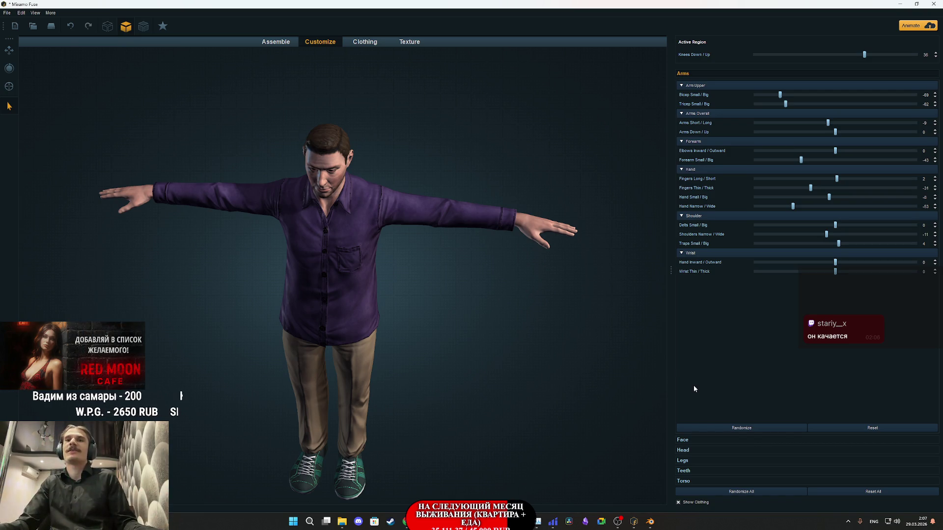
click(690, 448)
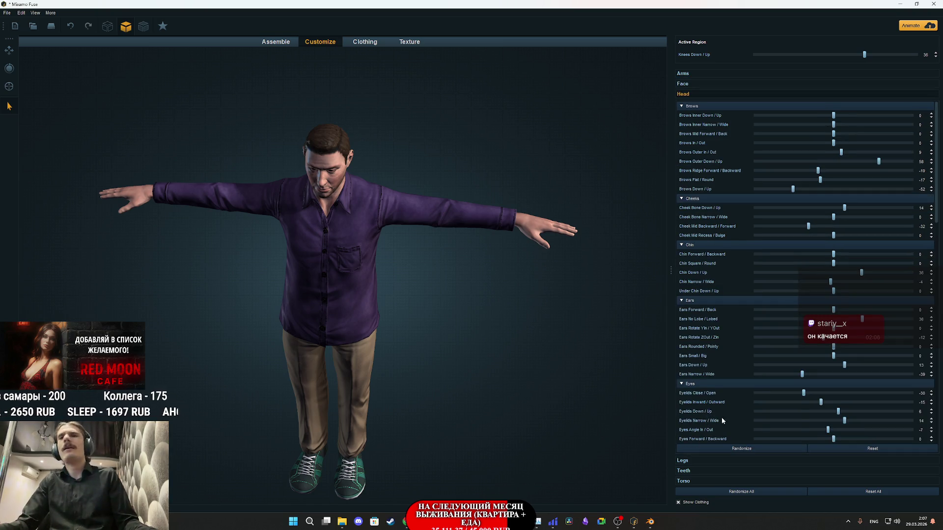
- Expand Legs and randomize the leg proportions eight times, checking the legs from the side
click(690, 461)
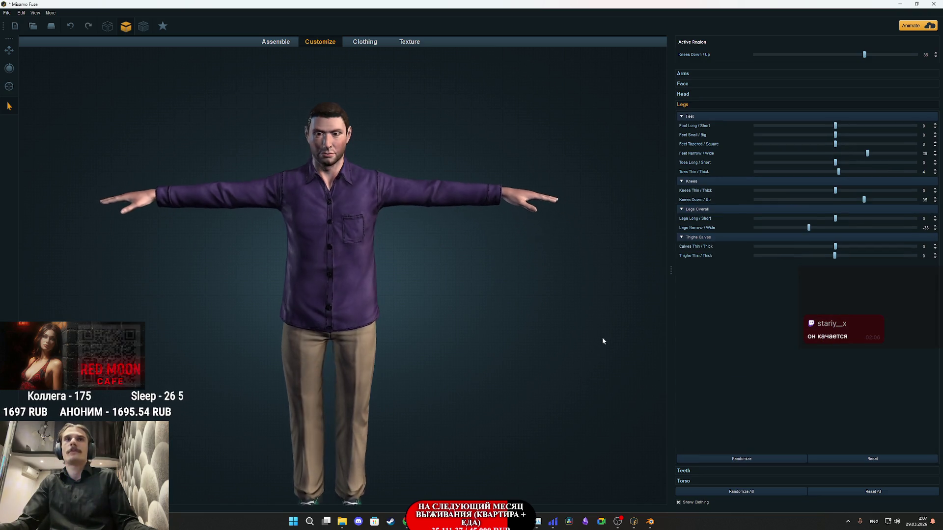
click(735, 460)
click(735, 461)
click(734, 461)
click(735, 461)
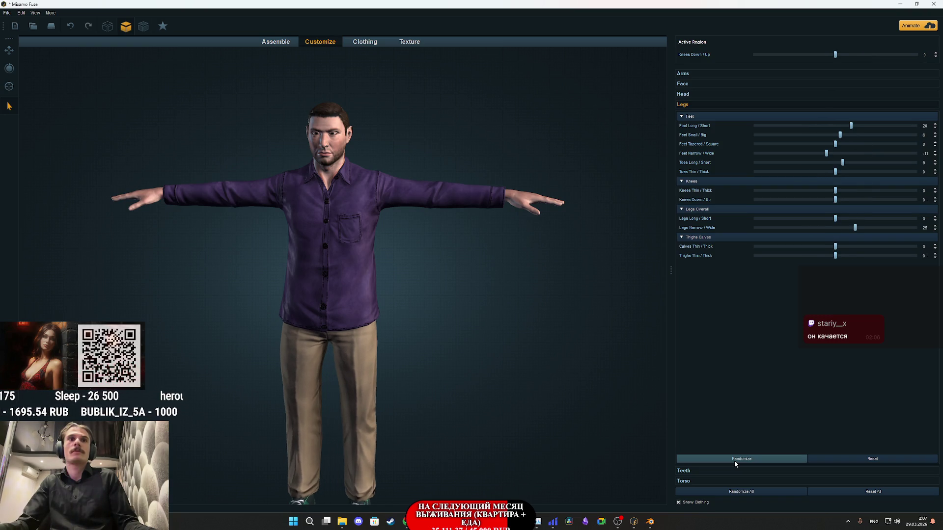
click(735, 461)
click(735, 461)
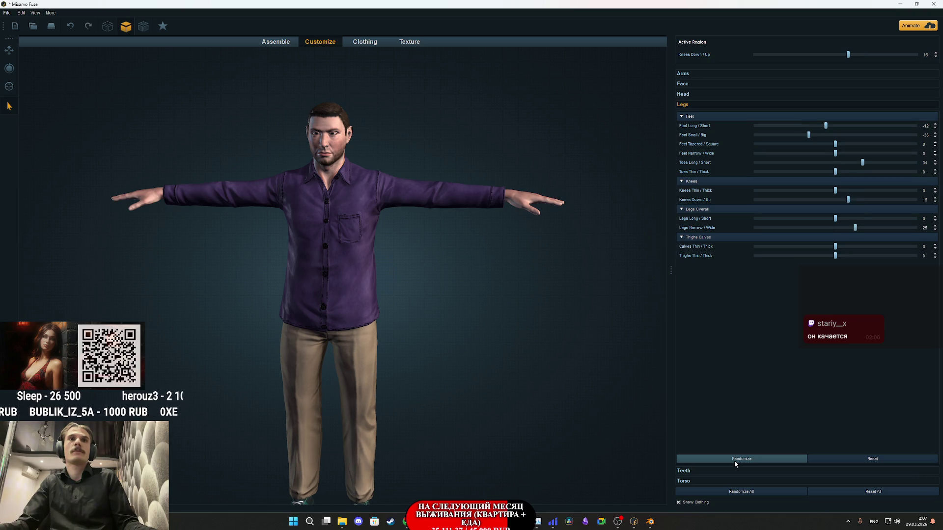
scroll(479, 295, up, 3)
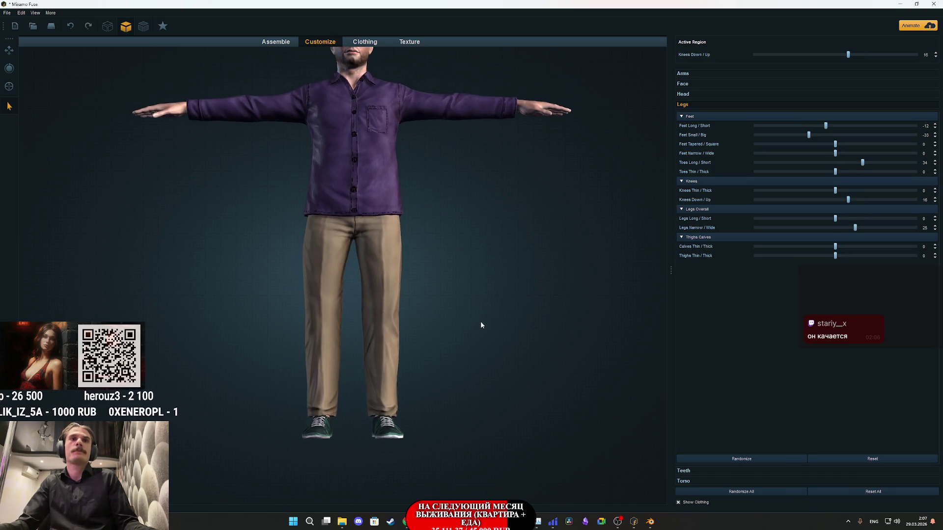
click(760, 461)
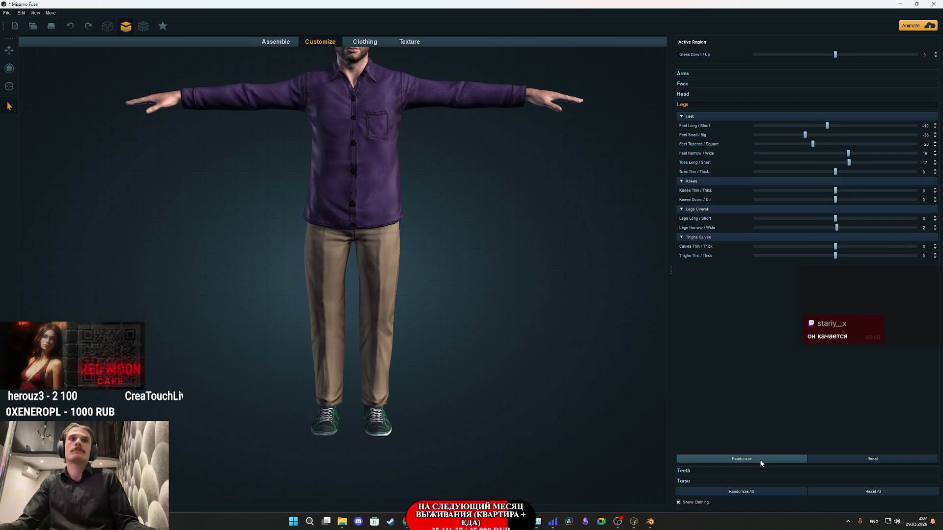
click(760, 461)
mouse_move(417, 339)
mouse_down()
mouse_move(313, 332)
mouse_move(472, 347)
mouse_move(455, 382)
mouse_move(467, 394)
mouse_move(508, 373)
mouse_up()
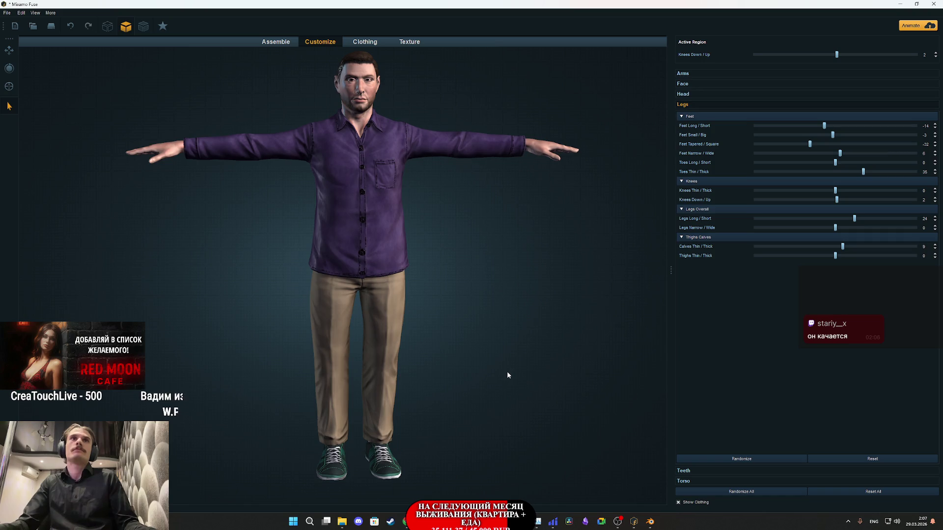
- Expand the Teeth and Torso sections, inspect the profile, and move to the Texture tab
click(697, 470)
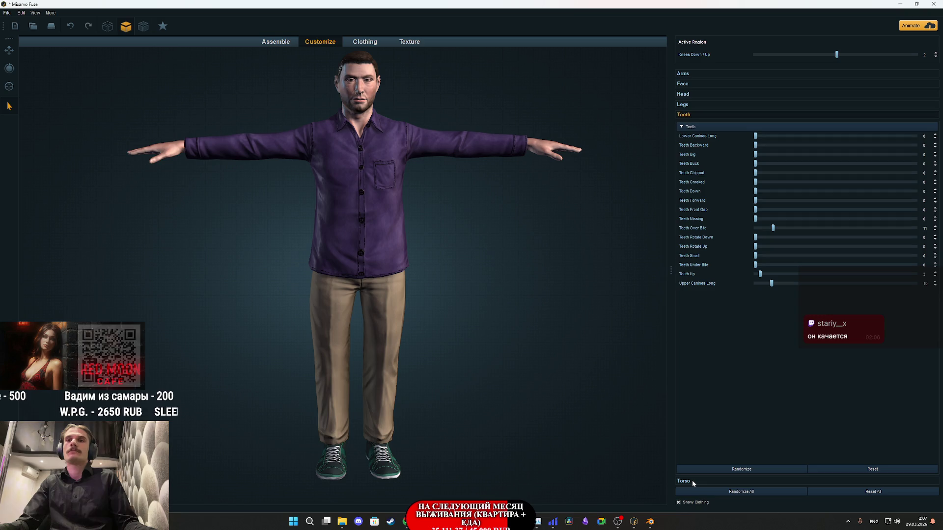
click(692, 482)
mouse_move(507, 366)
mouse_down()
mouse_move(278, 349)
mouse_move(481, 352)
mouse_up()
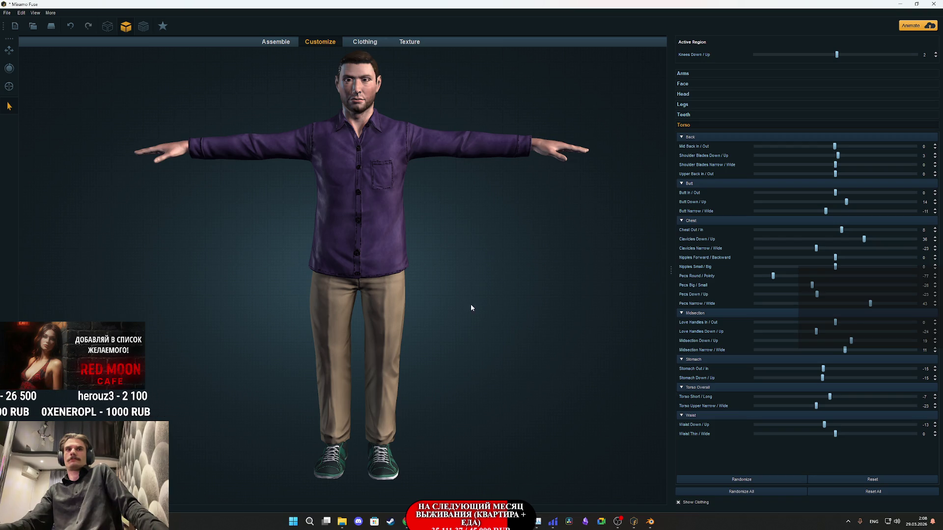
drag(471, 308, 388, 318)
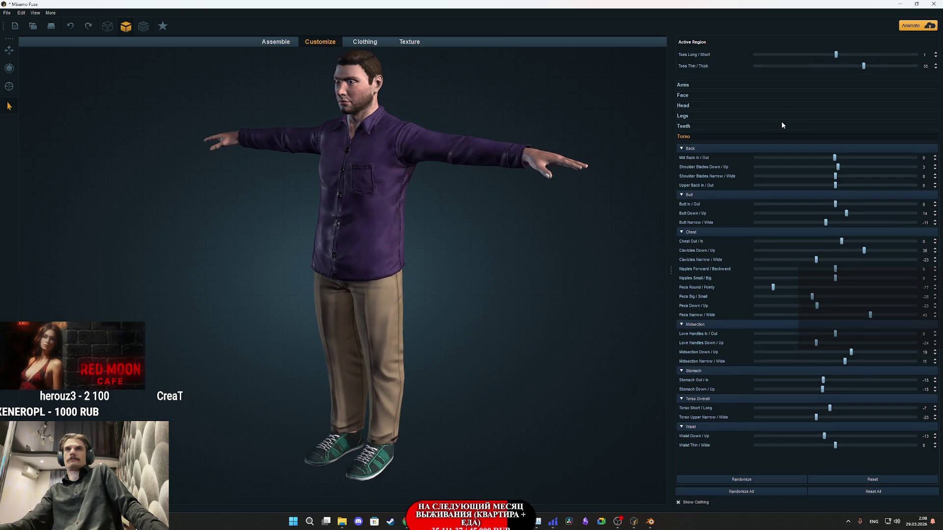
click(427, 42)
click(350, 431)
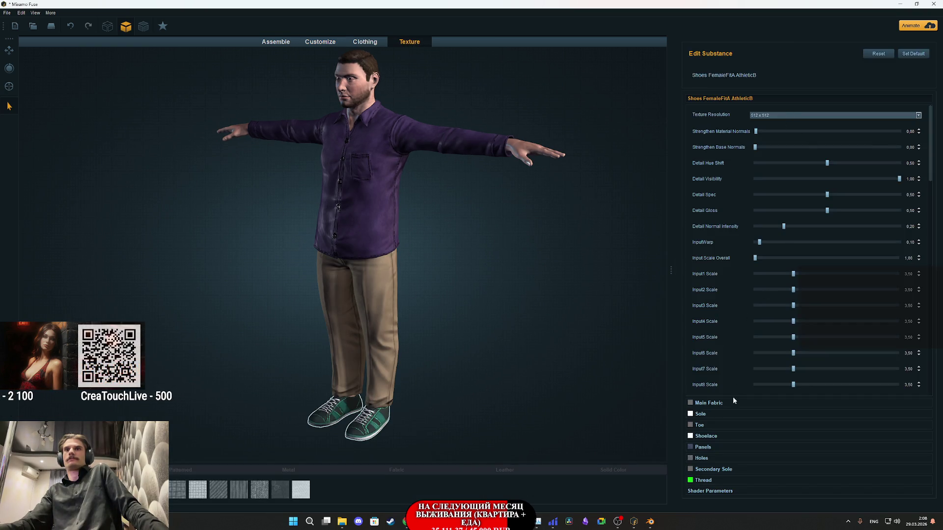
- Set the shoes' Main Fabric colour to near-black, leaving the Sole colour unchanged
click(717, 402)
scroll(478, 283, up, 5)
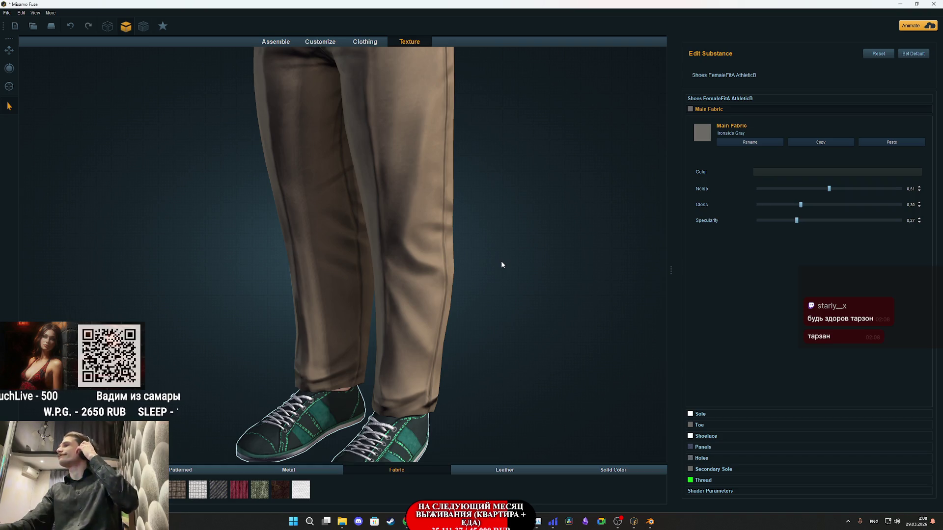
scroll(502, 268, down, 3)
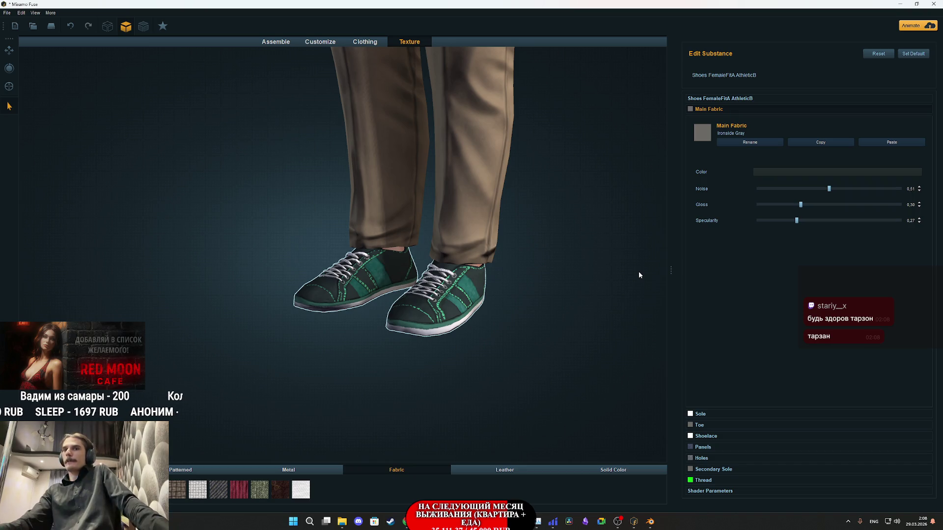
click(797, 173)
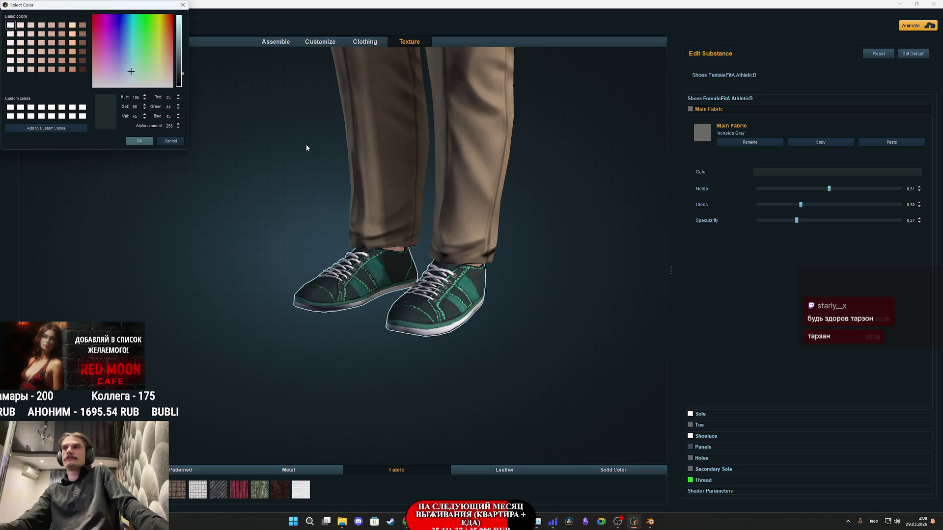
click(179, 84)
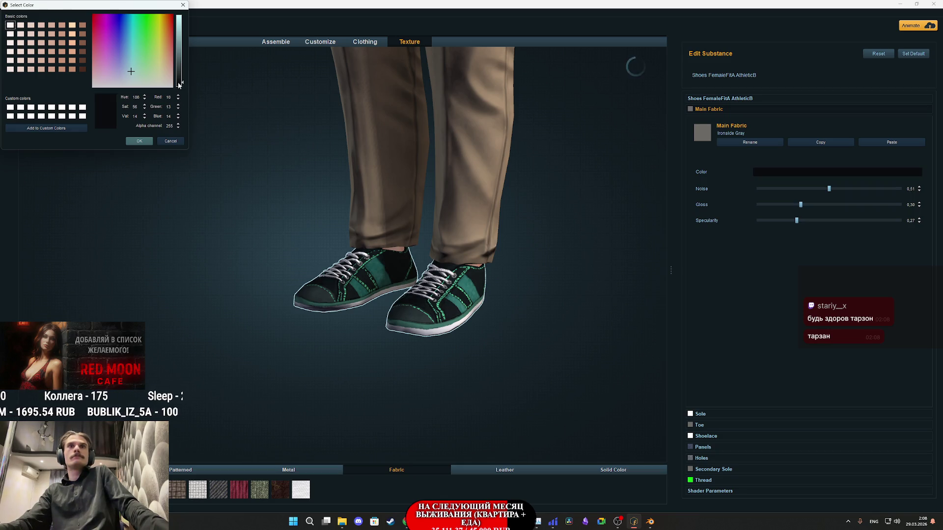
click(147, 144)
click(705, 413)
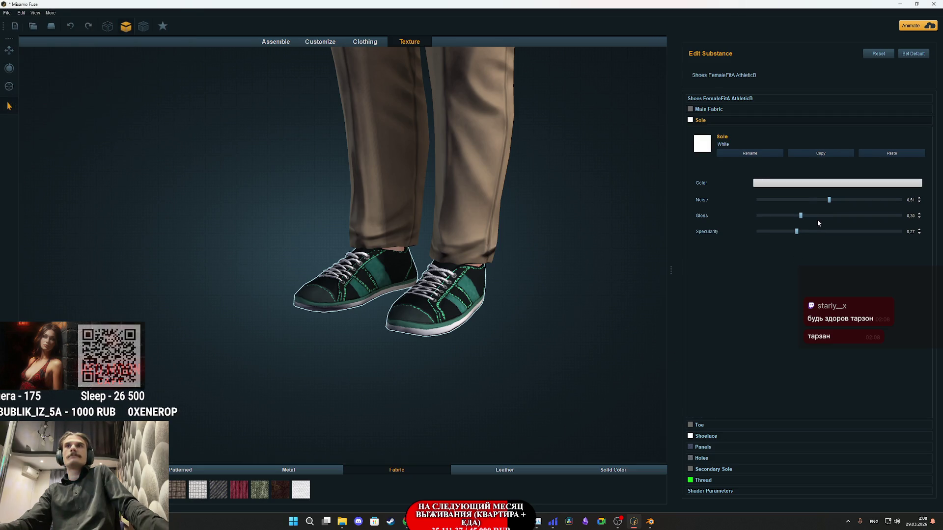
click(768, 184)
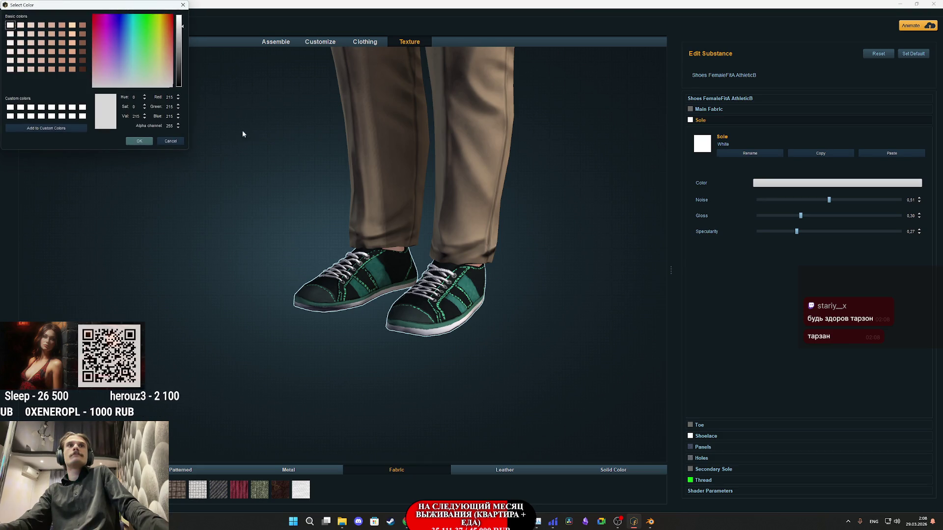
click(141, 142)
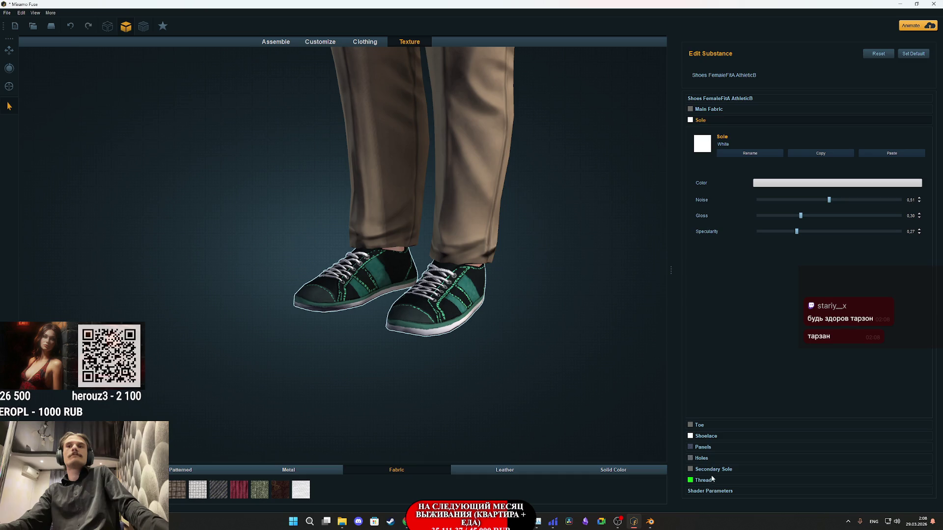
- Tint the Toe material a deep magenta-purple
click(703, 426)
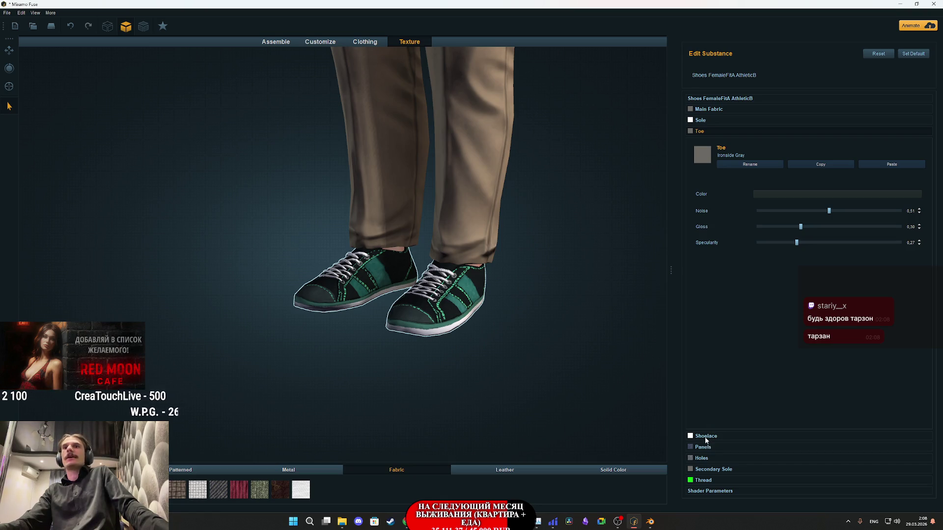
click(814, 194)
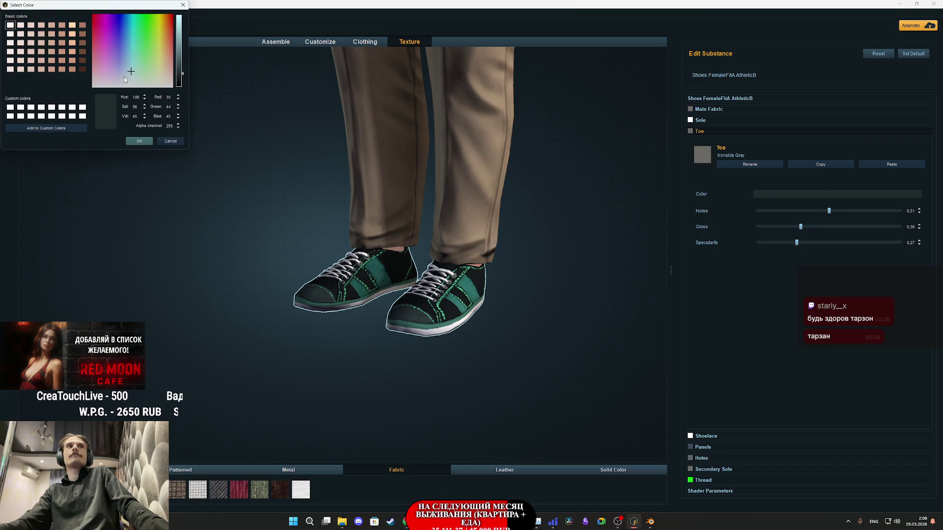
click(110, 72)
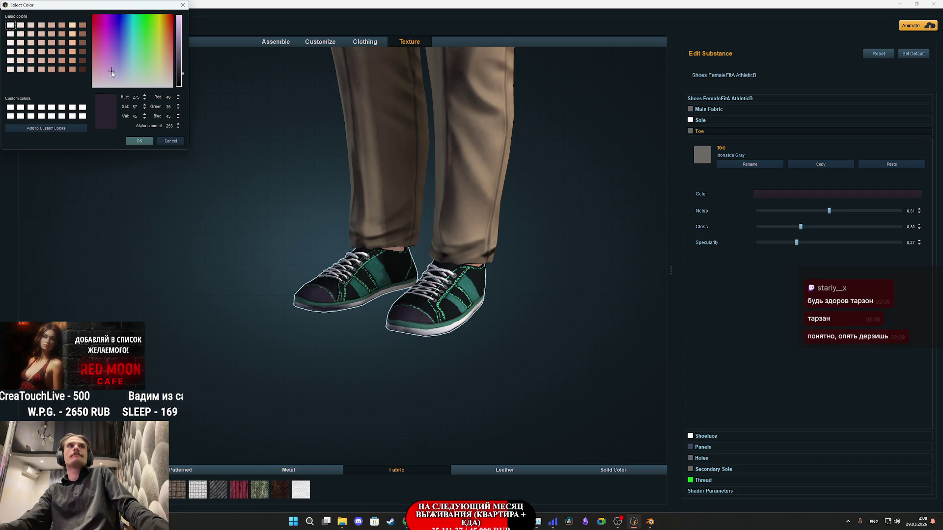
drag(111, 58, 114, 43)
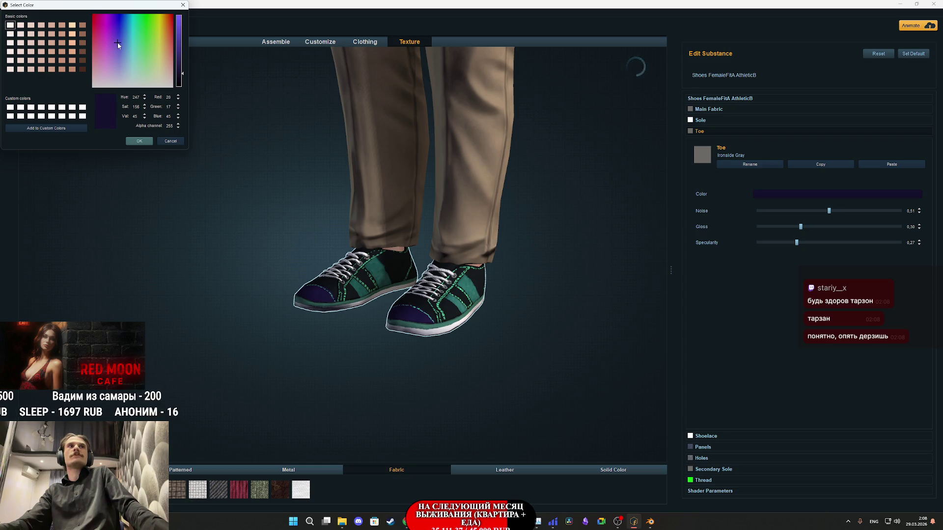
drag(118, 45, 108, 36)
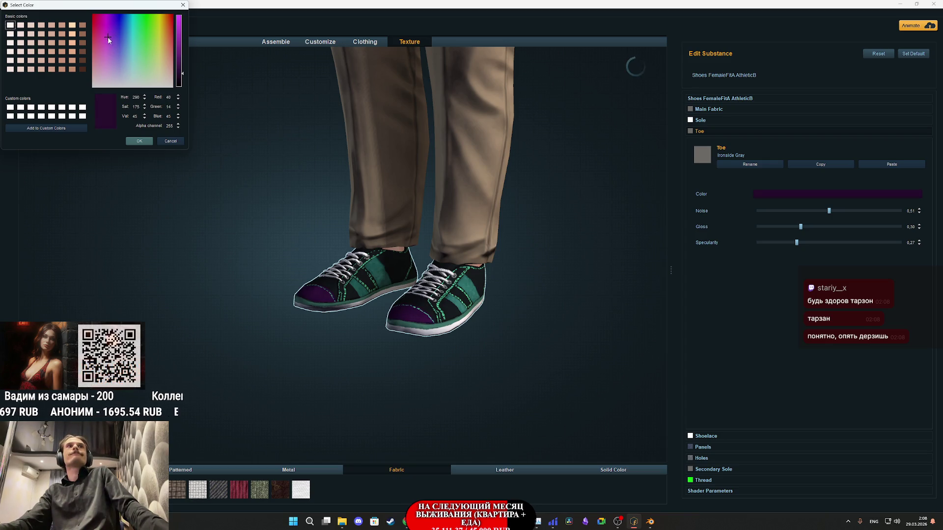
click(142, 141)
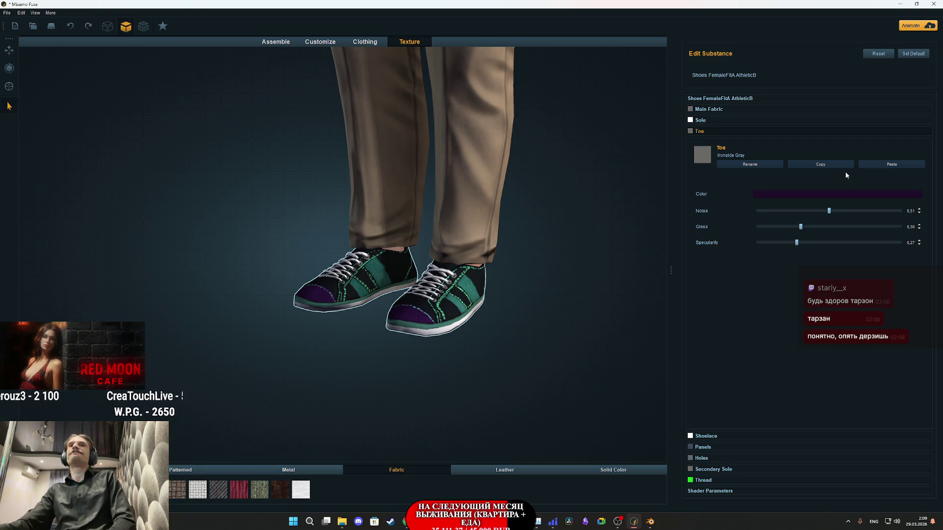
click(700, 458)
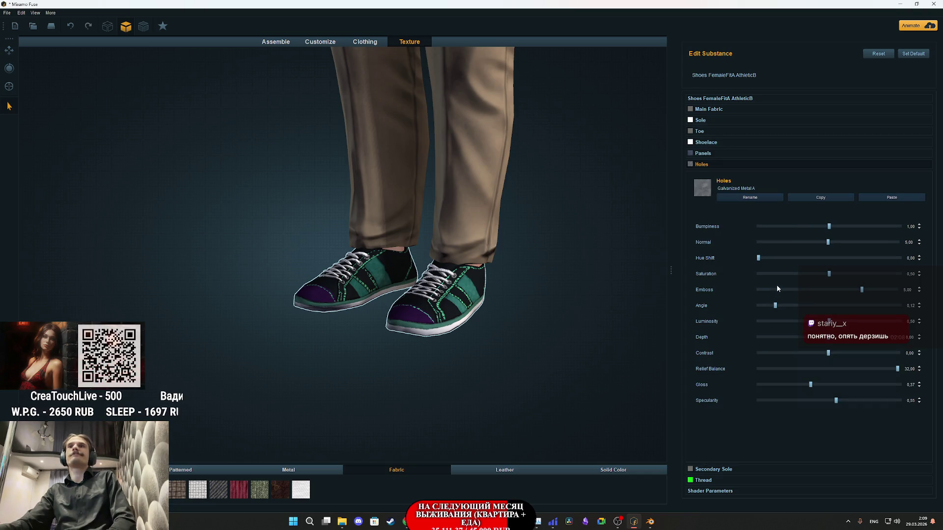
- Change the Secondary Sole colour from green to purple
click(720, 471)
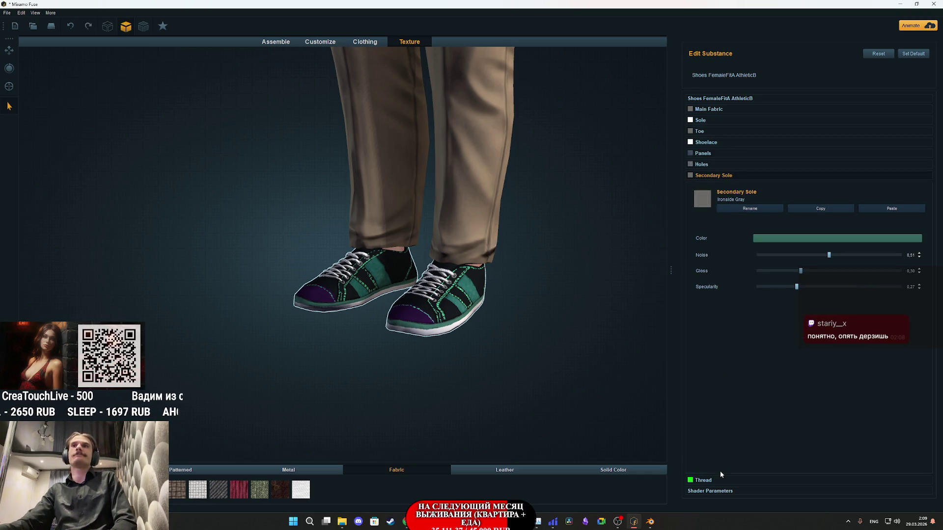
click(791, 242)
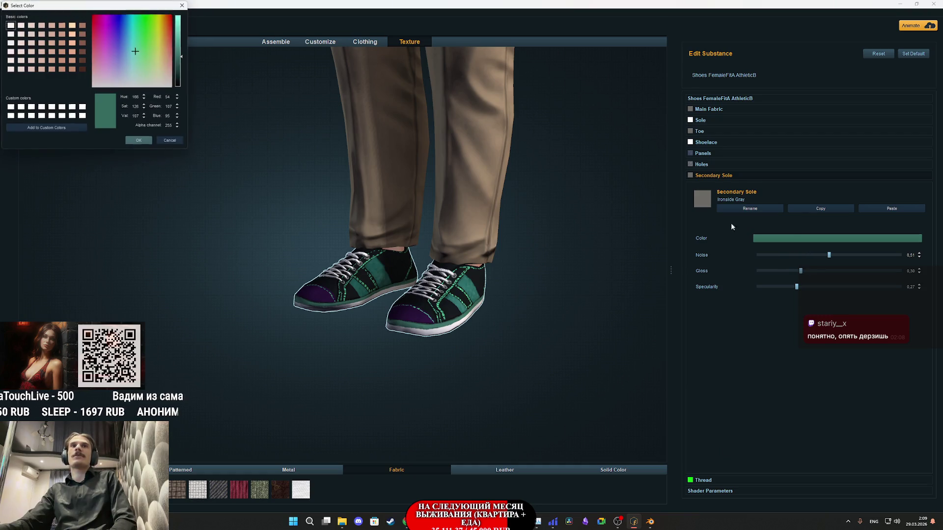
click(112, 51)
click(111, 41)
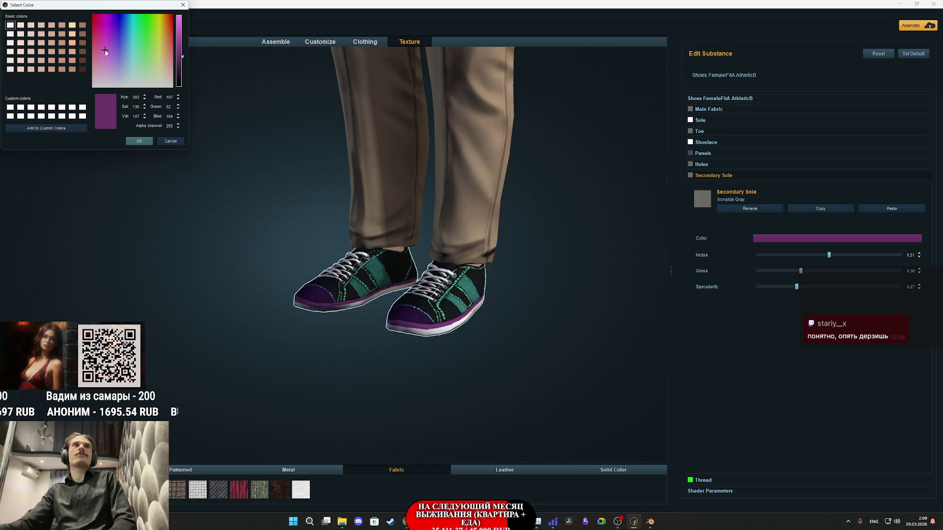
click(110, 42)
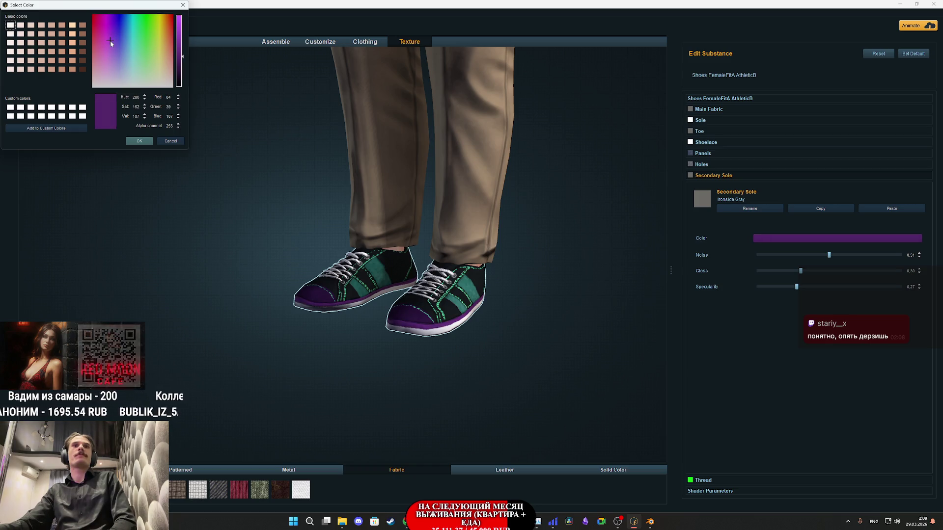
click(150, 142)
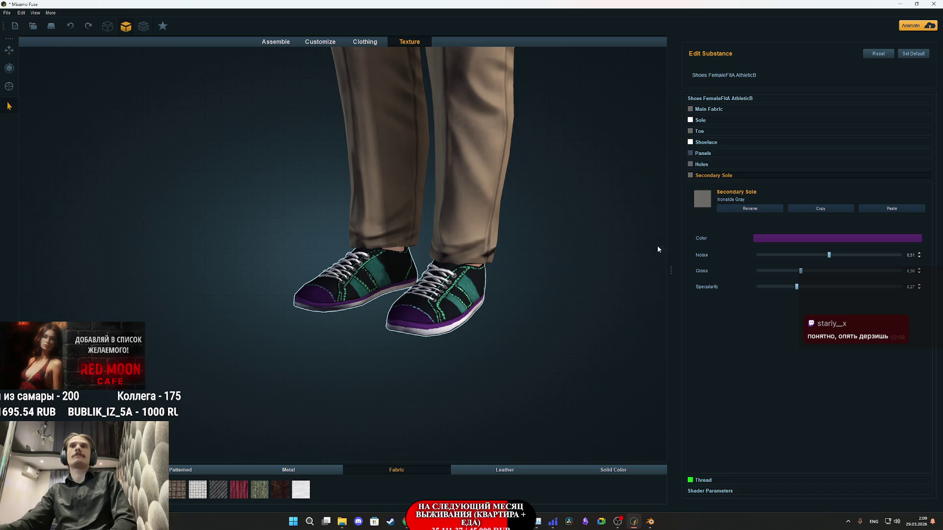
- Recolour the stitching Thread violet-purple, then reopen the Secondary Sole and Holes settings
click(703, 480)
click(776, 250)
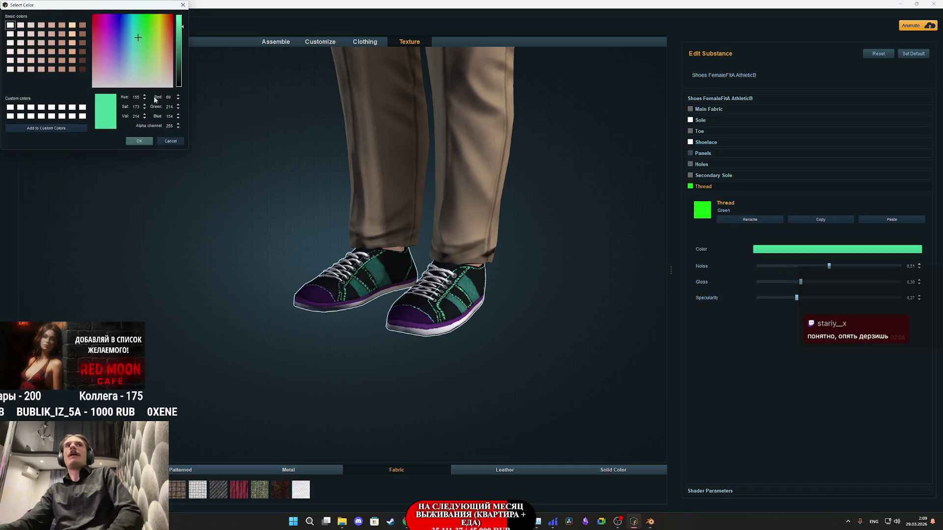
click(110, 39)
mouse_move(111, 37)
mouse_down()
mouse_move(120, 114)
mouse_move(102, 35)
mouse_move(115, 39)
mouse_up()
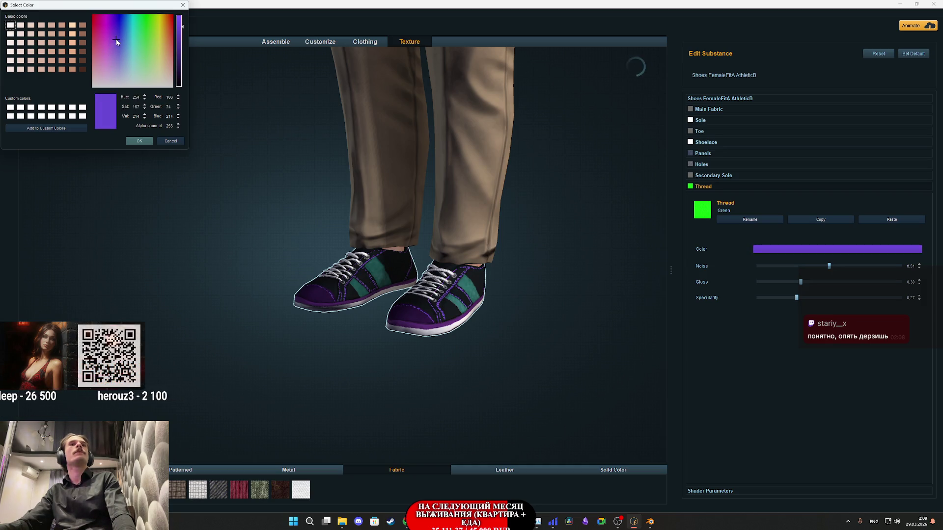
click(111, 39)
drag(112, 39, 109, 39)
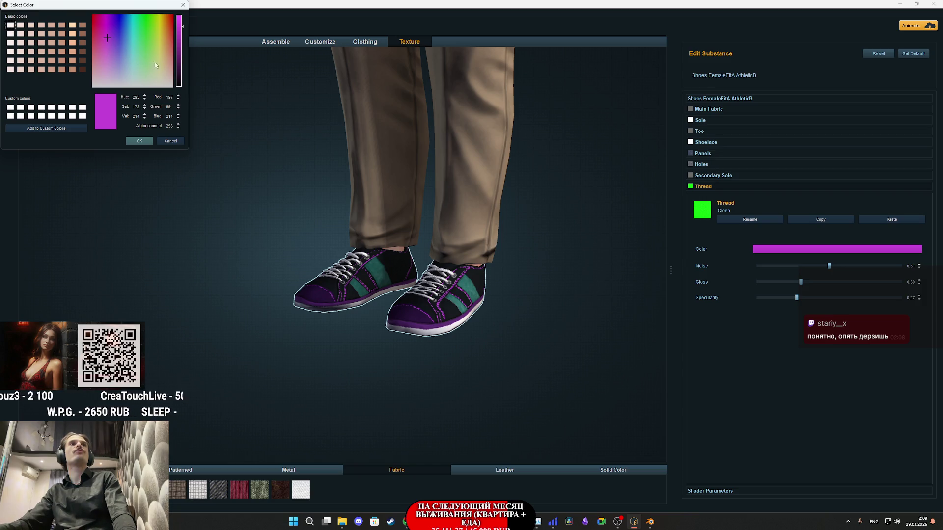
drag(110, 35, 110, 39)
click(111, 38)
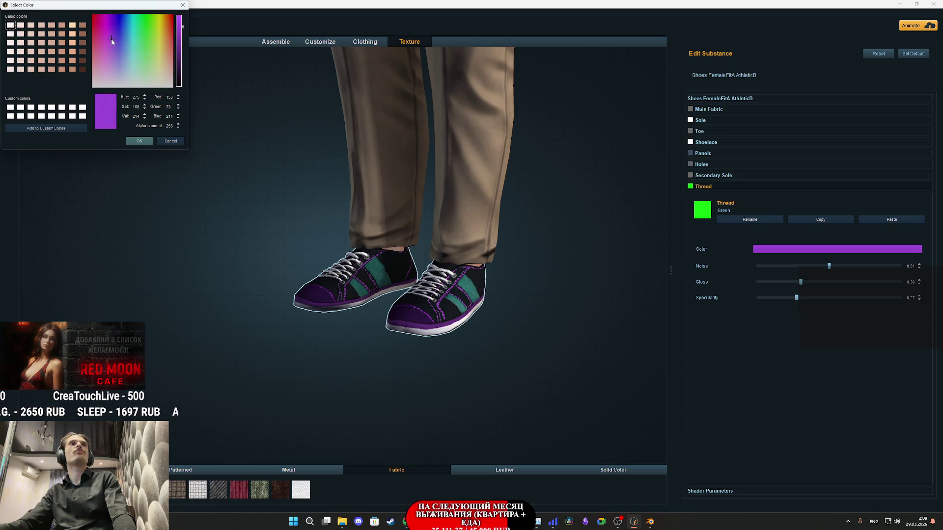
click(140, 142)
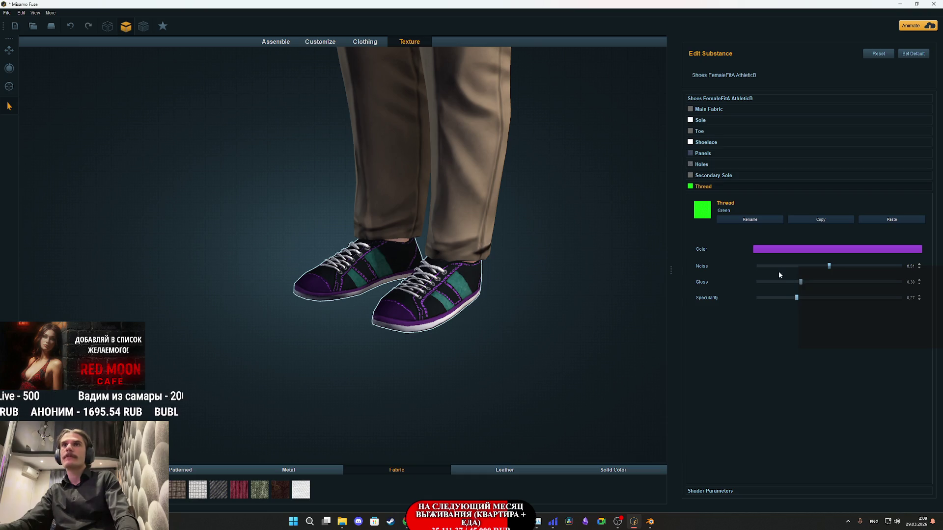
click(710, 177)
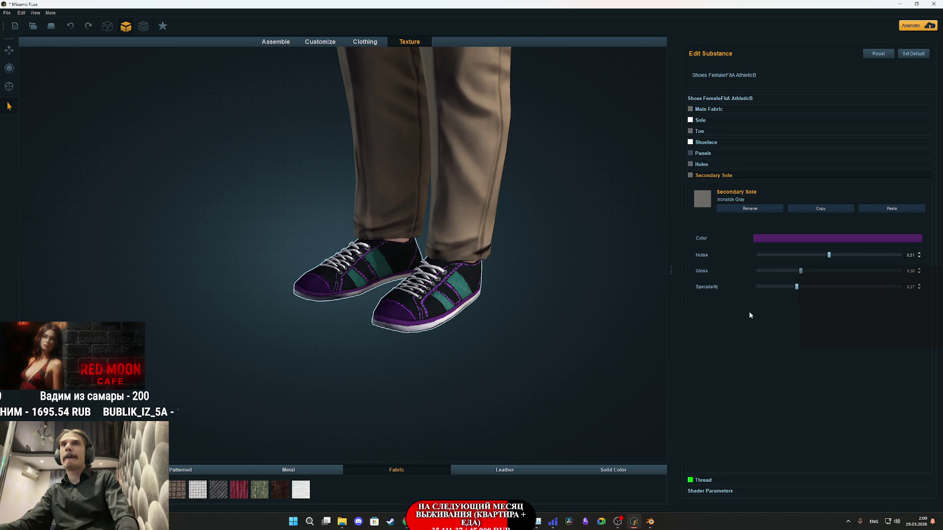
click(703, 165)
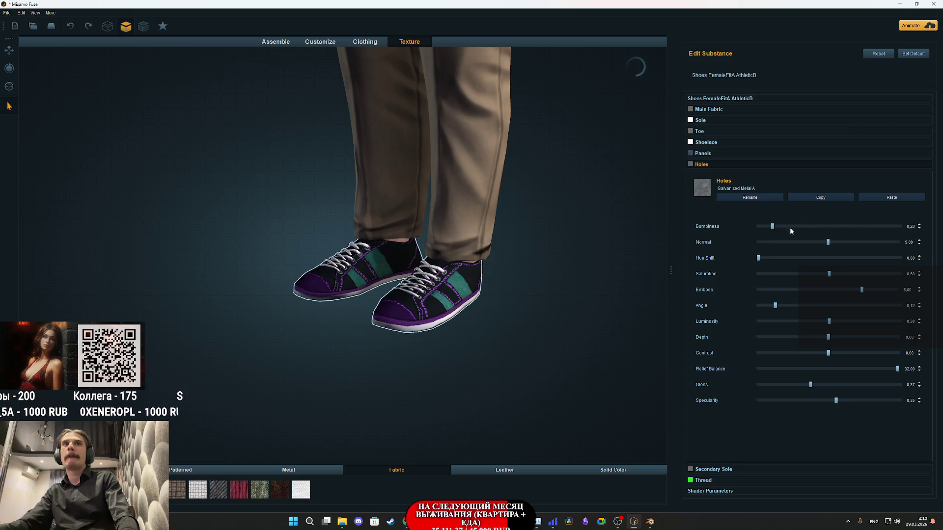
- Set the Panels colour to a deep purple (Hue 270, Sat 156, Val 73)
click(704, 154)
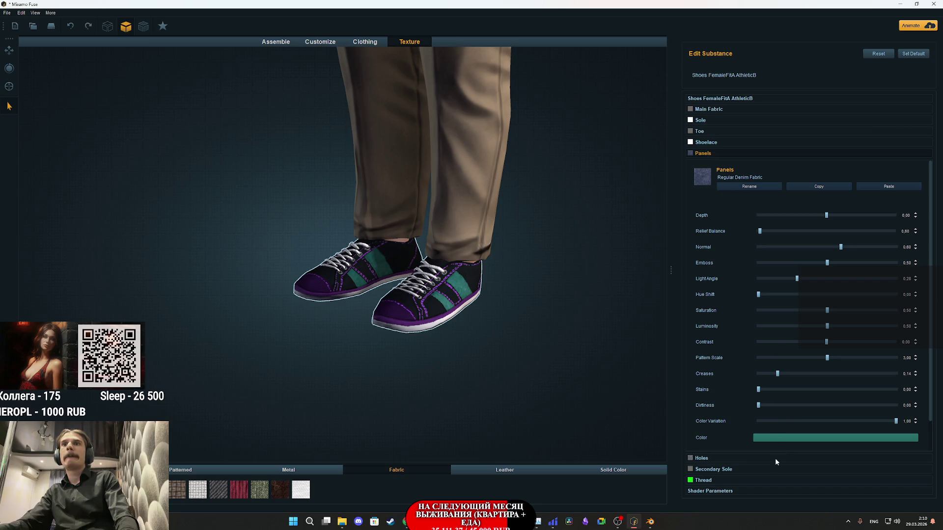
click(773, 439)
click(113, 42)
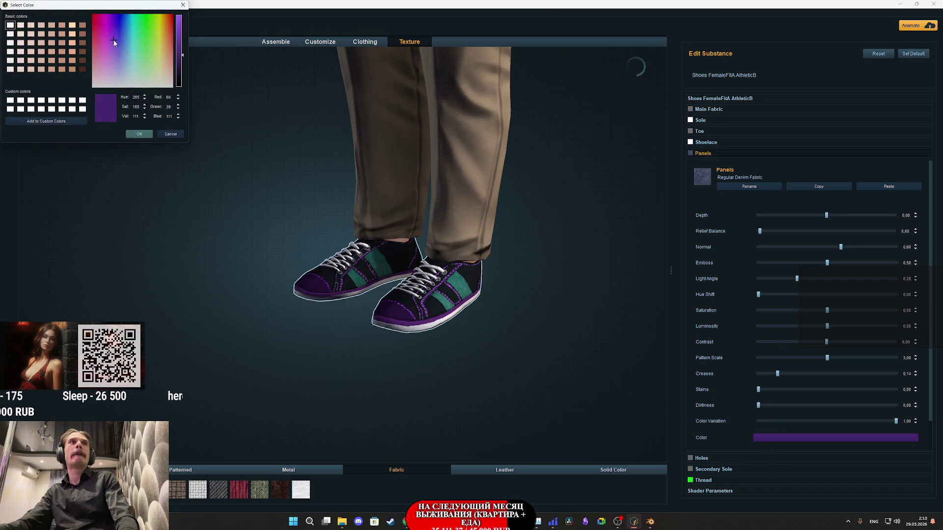
click(113, 42)
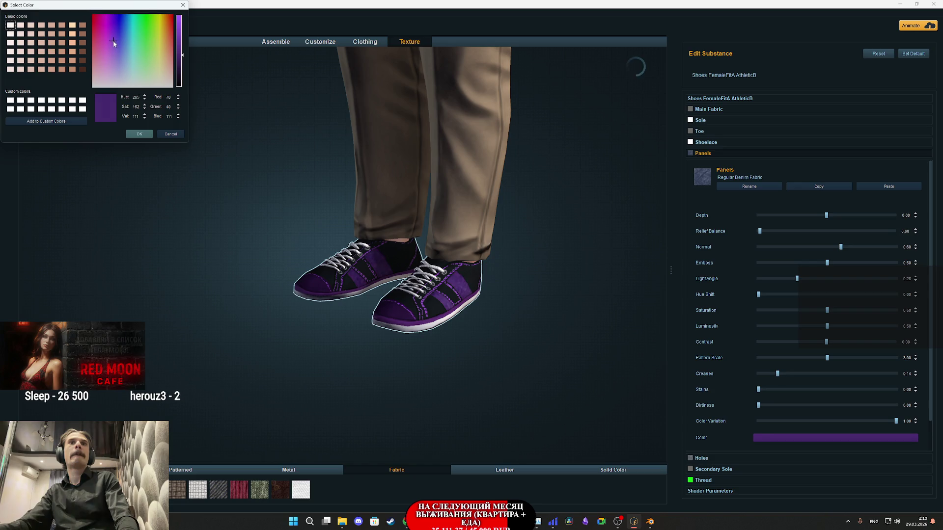
click(113, 43)
mouse_move(178, 69)
mouse_down()
mouse_move(182, 86)
mouse_move(184, 64)
mouse_up()
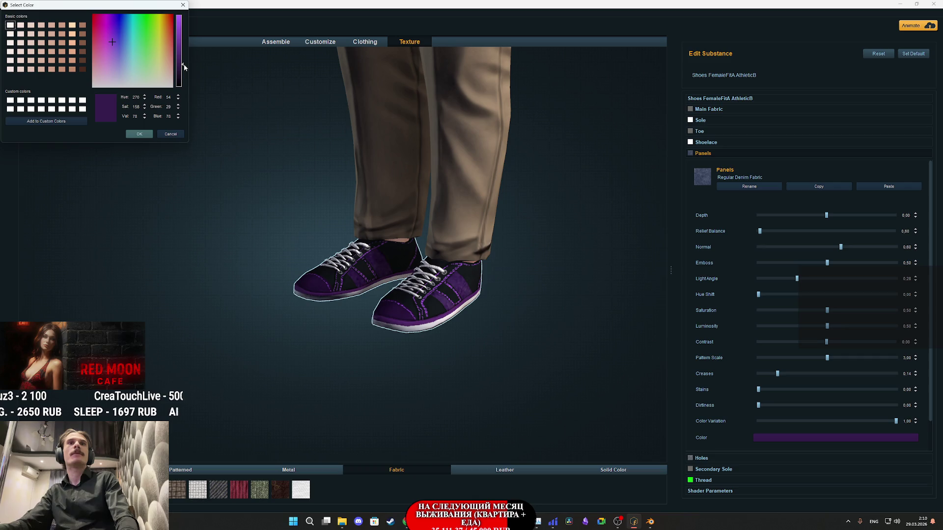
click(146, 135)
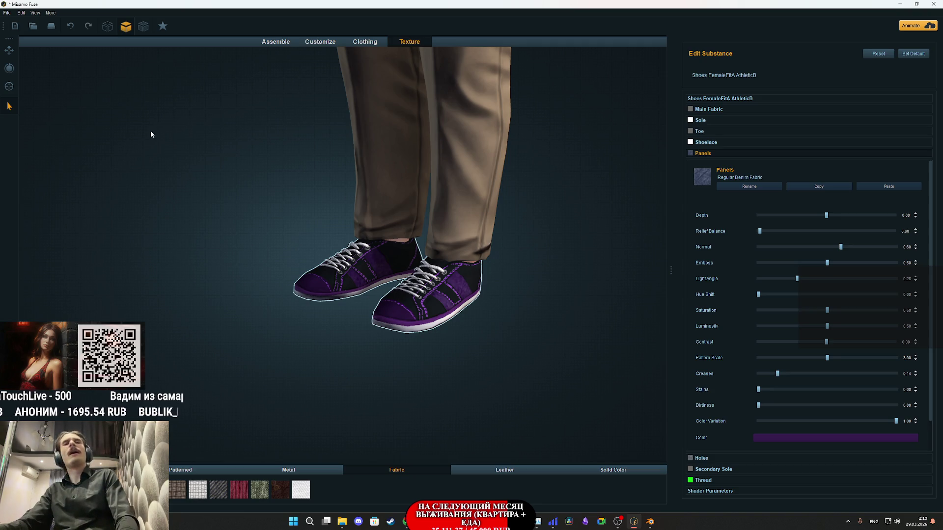
- Select the body and raise its skin texture resolution from 512 x 512 to 1024 x 1024
scroll(531, 239, down, 5)
scroll(480, 228, up, 4)
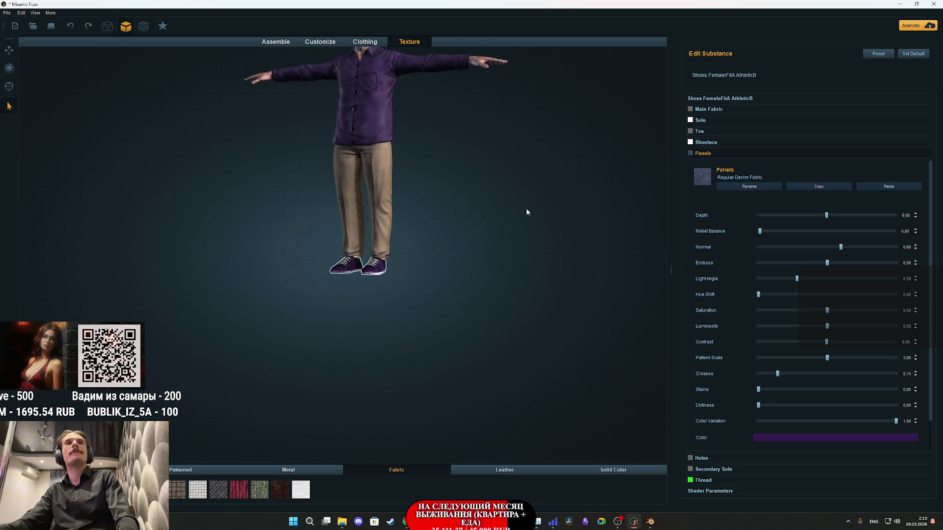
mouse_move(431, 266)
mouse_down()
mouse_move(461, 267)
mouse_move(465, 196)
mouse_move(484, 143)
mouse_move(452, 268)
mouse_up()
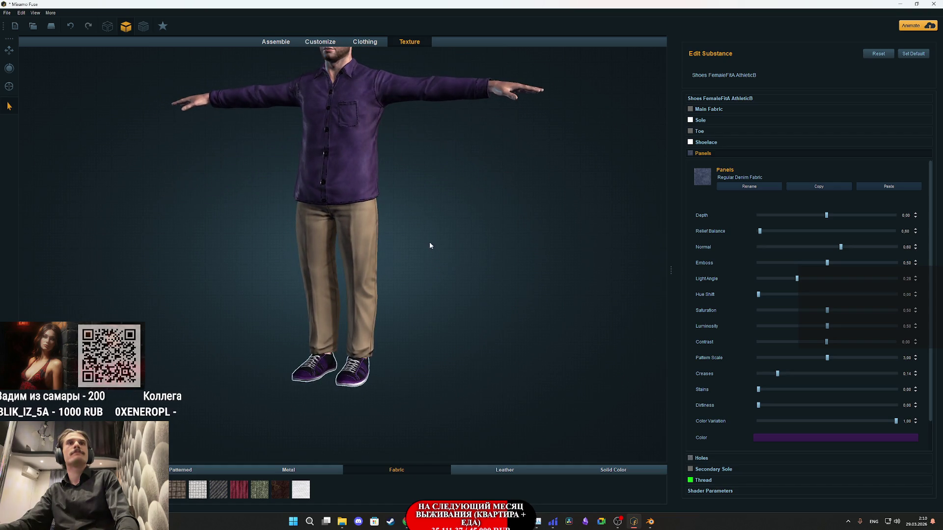
scroll(430, 241, up, 3)
drag(431, 318, 461, 317)
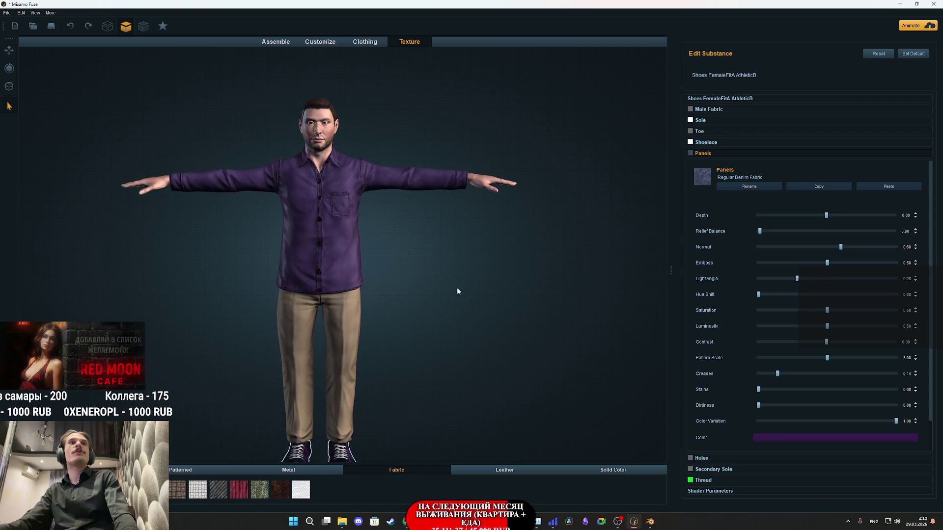
click(319, 104)
click(773, 116)
click(340, 138)
click(341, 138)
click(757, 115)
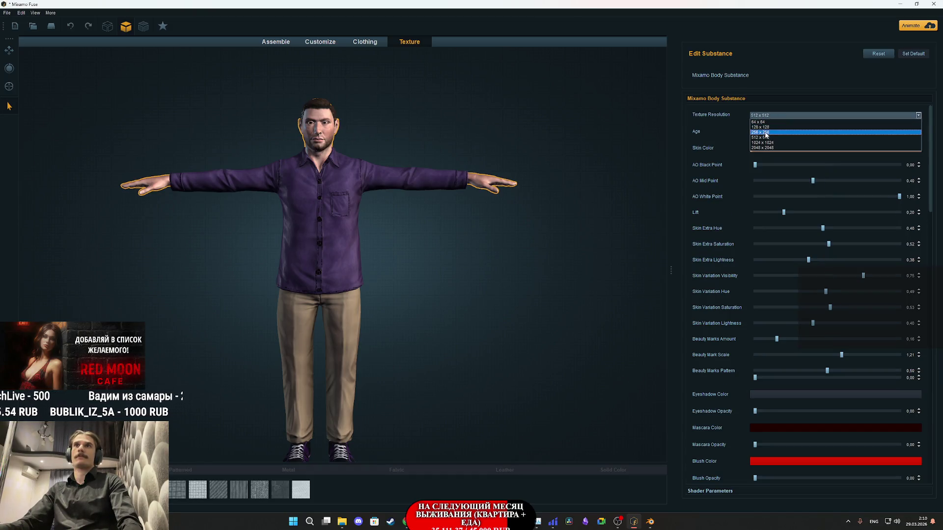
click(770, 142)
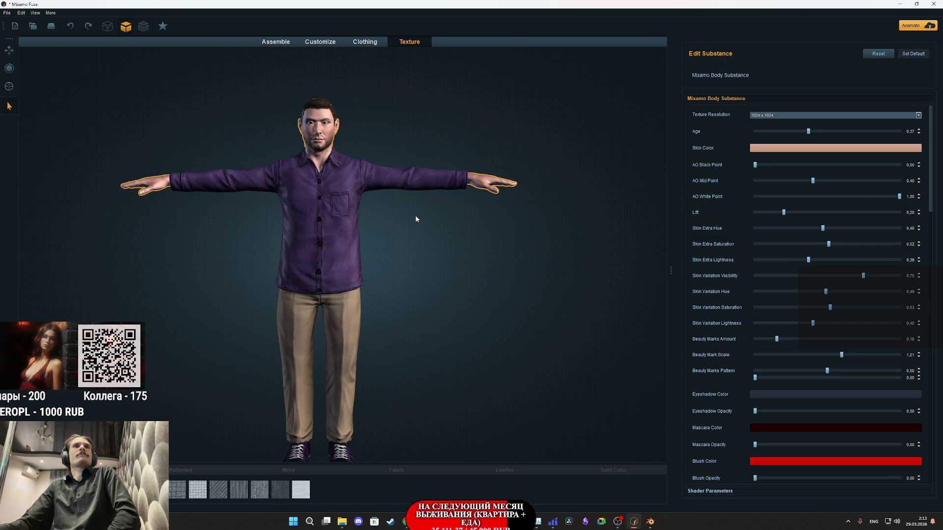
scroll(415, 219, up, 5)
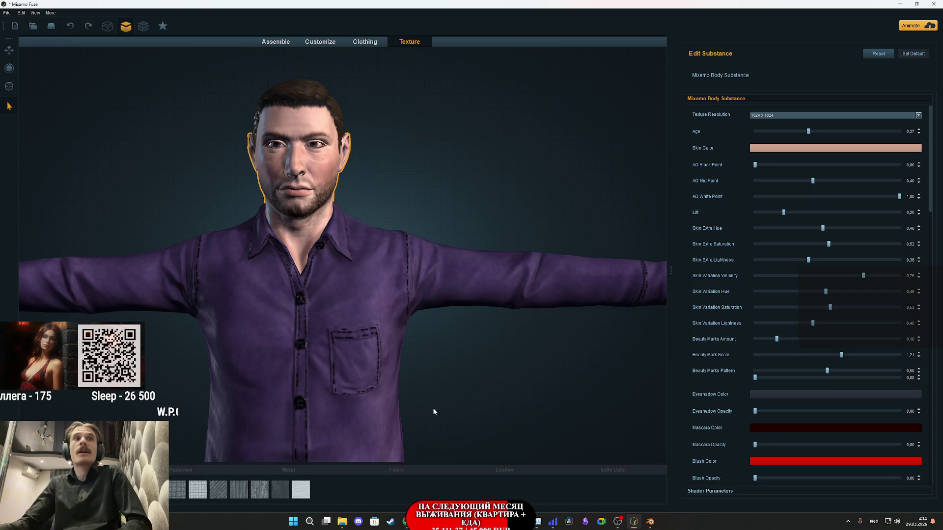
- Close the karlan1.png reference photo in Windows Photos to return to the Fuse character
mouse_move(342, 526)
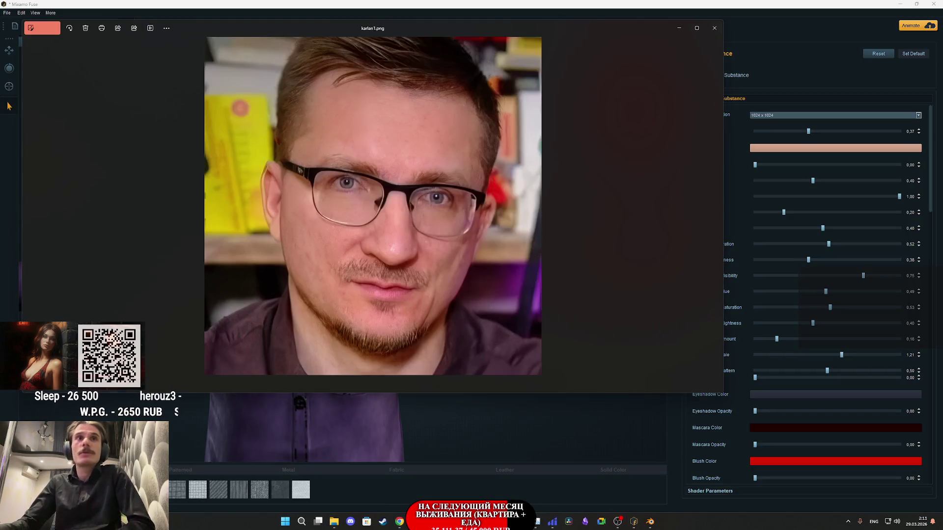
click(715, 28)
scroll(711, 305, down, 3)
scroll(711, 305, down, 10)
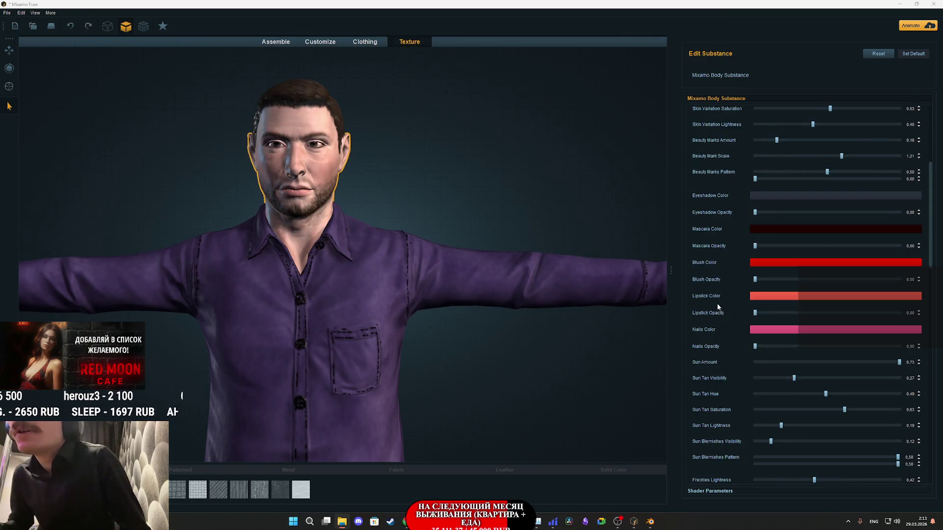
- Try Beard 4 and Beard 2 on the character, then settle on Beard 3
scroll(724, 306, down, 6)
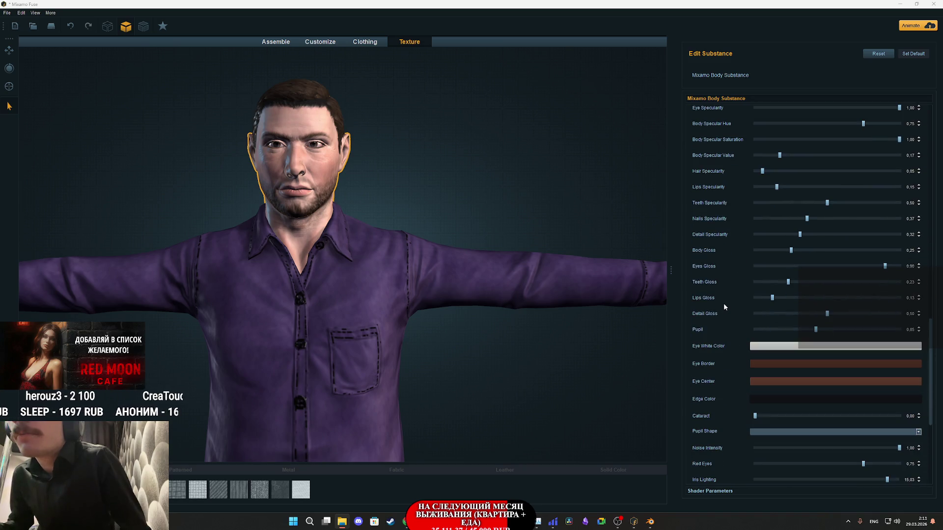
scroll(715, 338, down, 9)
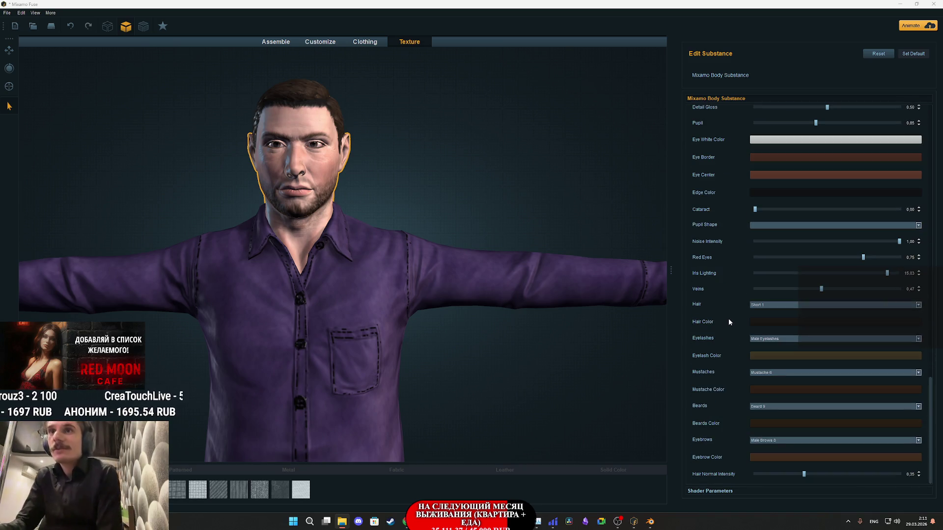
click(775, 408)
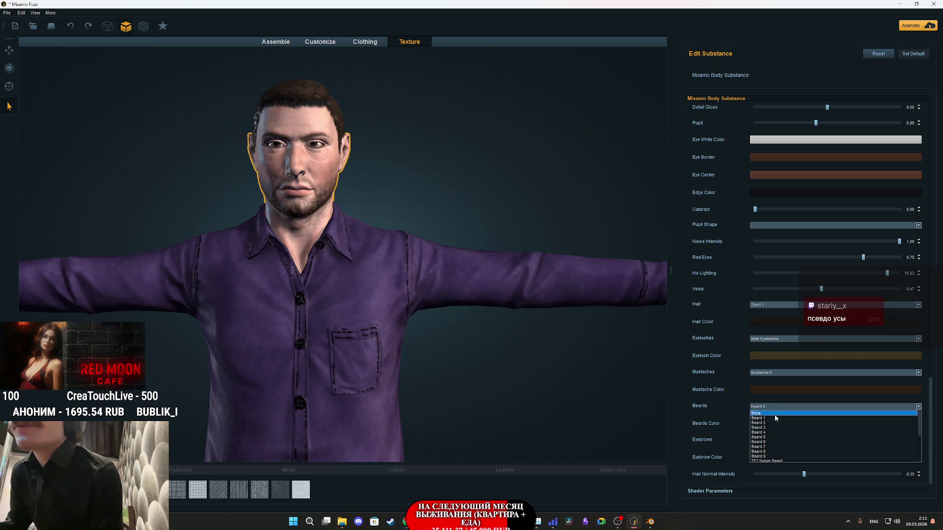
click(769, 435)
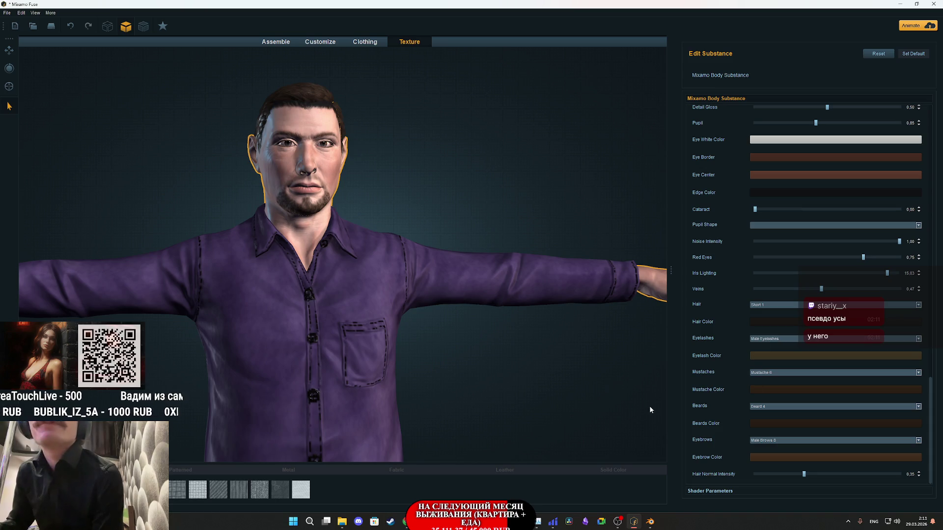
mouse_move(342, 522)
mouse_move(340, 489)
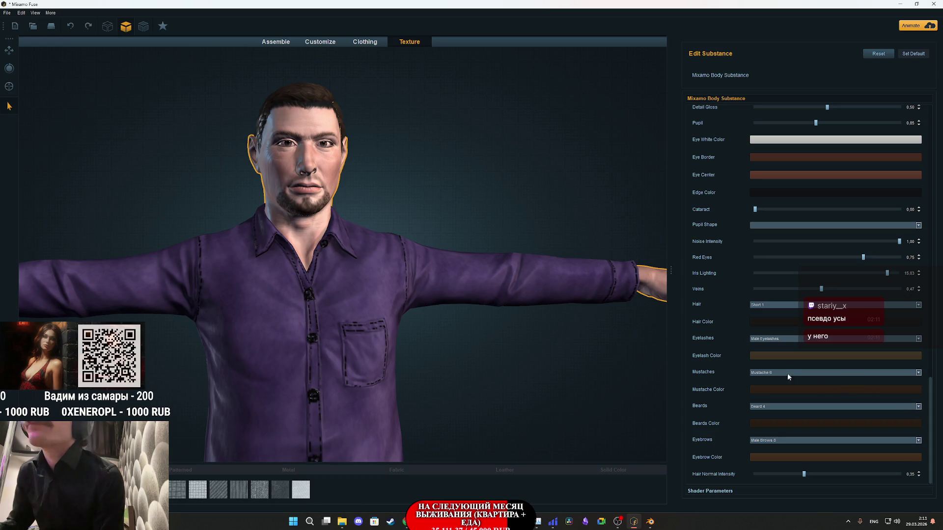
click(762, 407)
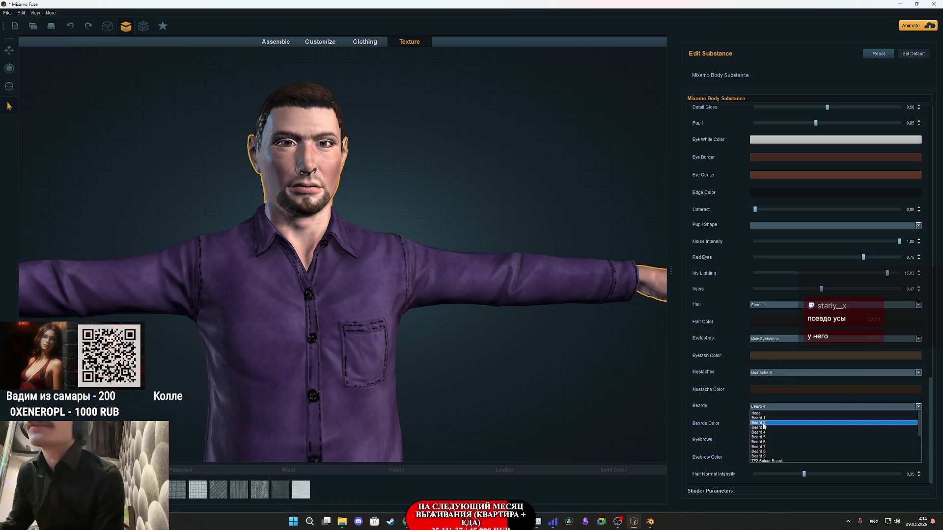
click(762, 422)
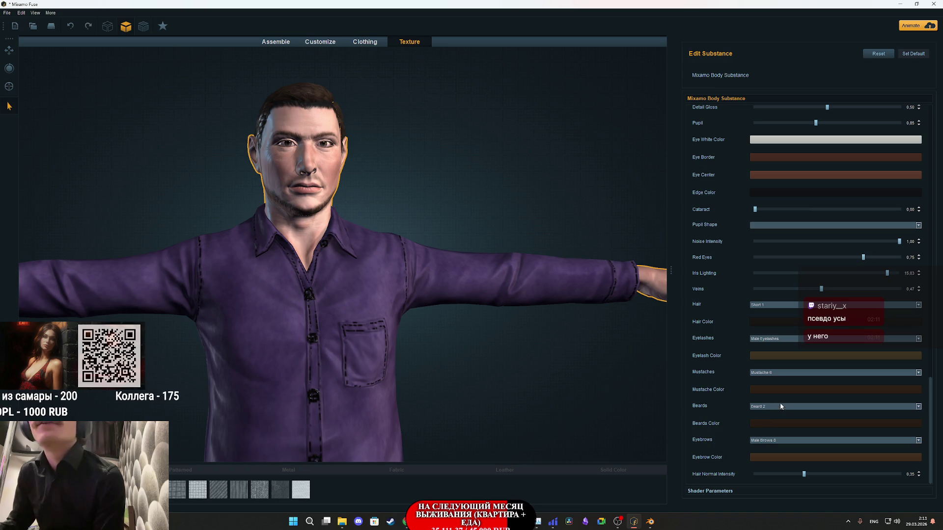
click(773, 406)
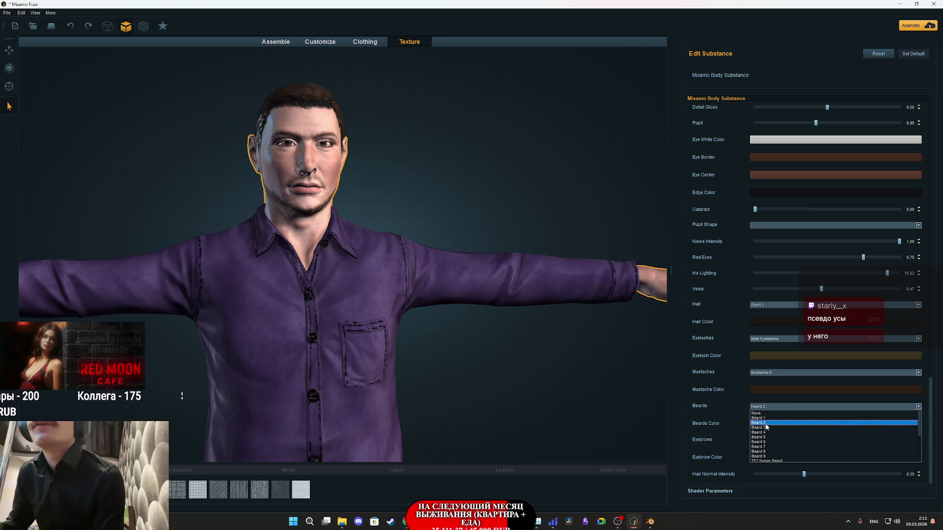
click(764, 429)
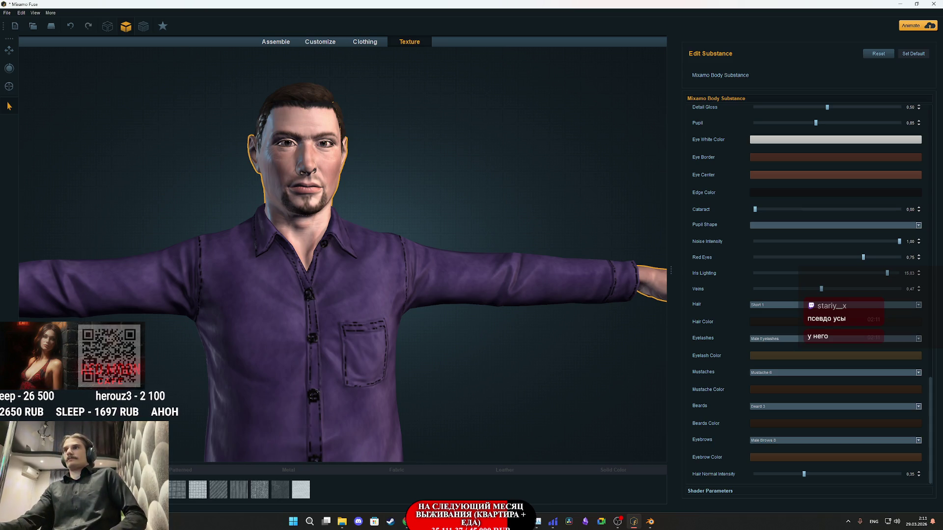
click(358, 44)
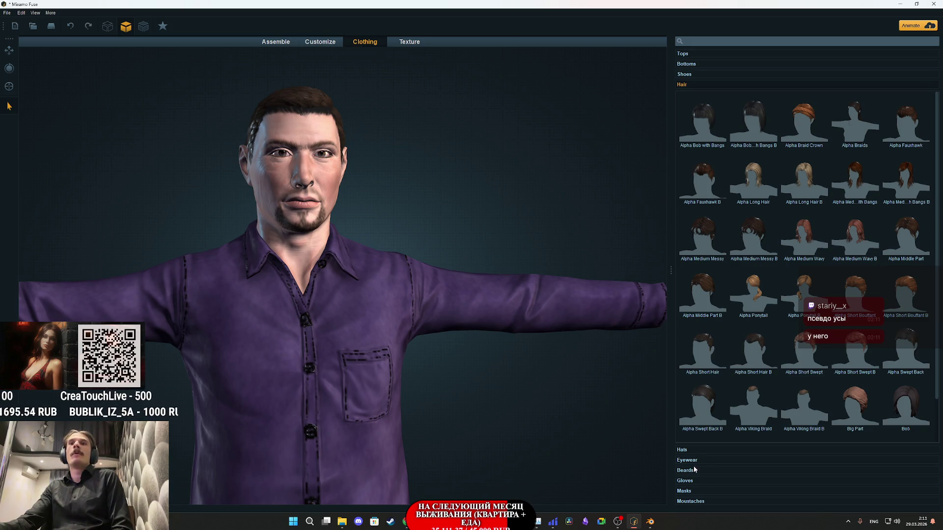
- Put the half-rim Cruiser sunglasses from the Eyewear catalogue on the character
click(694, 480)
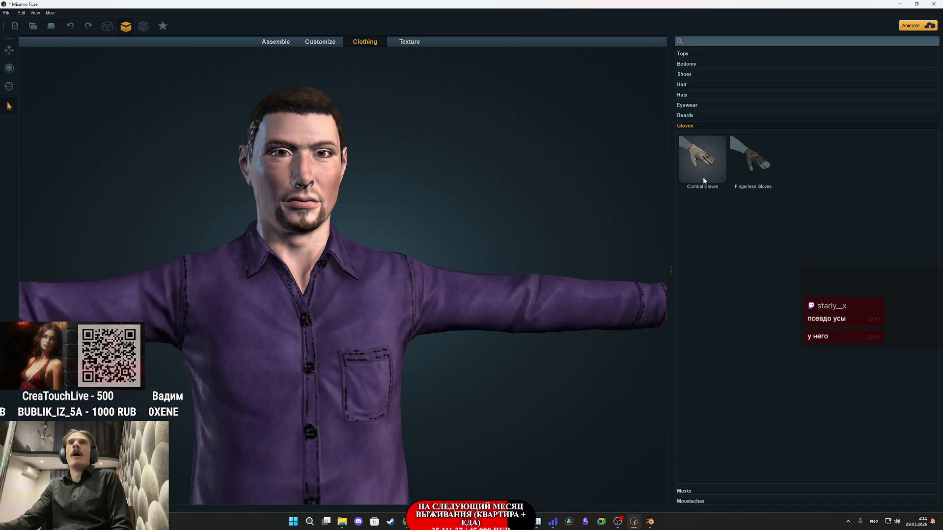
click(700, 106)
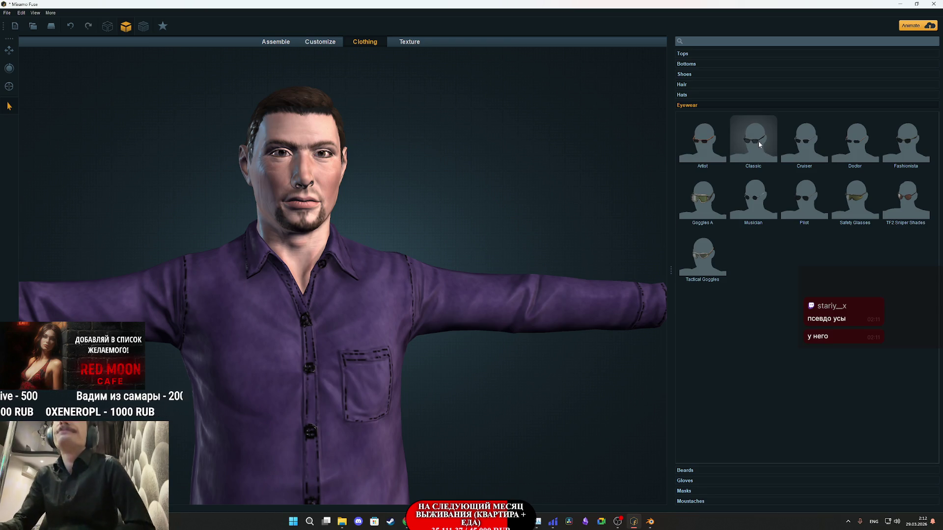
click(803, 145)
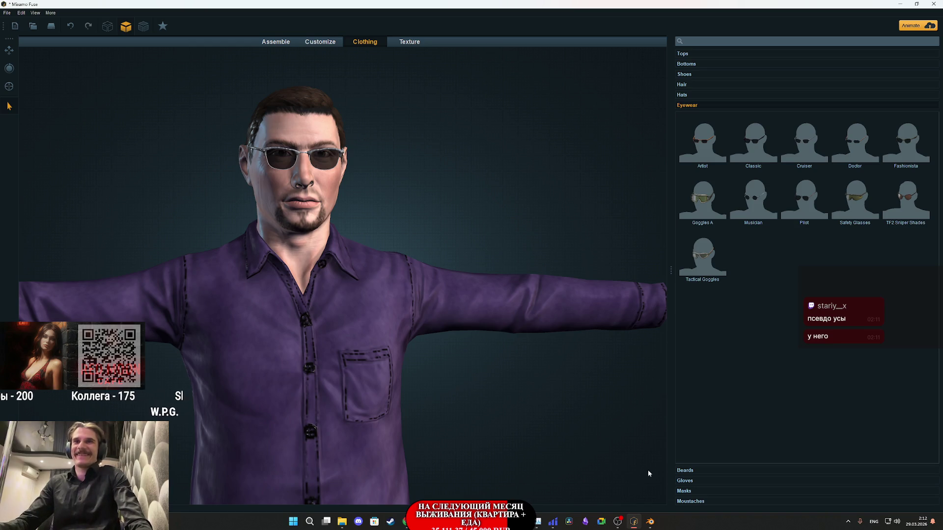
mouse_move(650, 516)
mouse_move(342, 521)
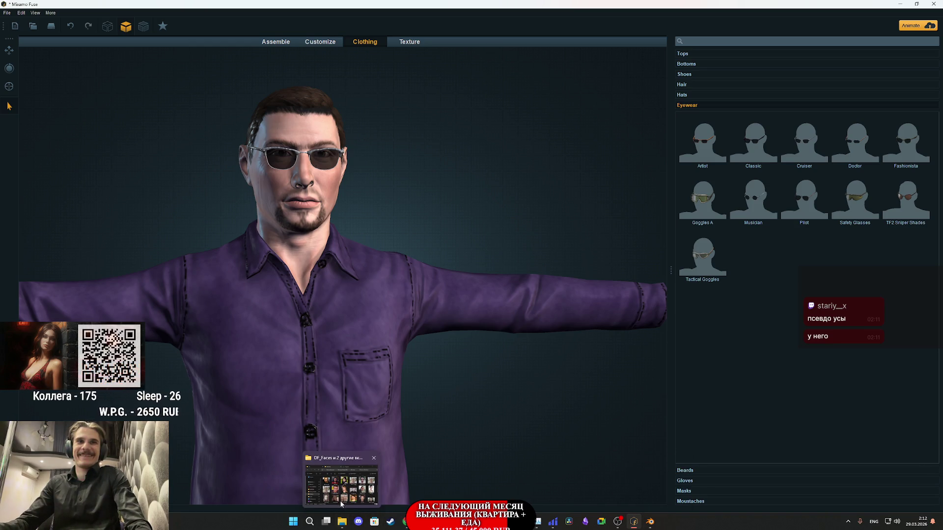
mouse_move(342, 498)
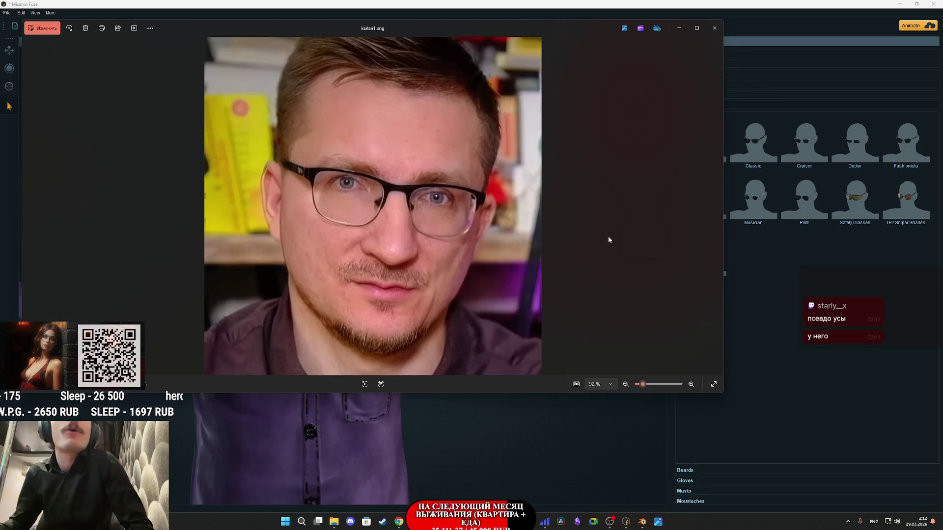
mouse_move(450, 24)
mouse_down()
mouse_move(491, 249)
mouse_move(529, 172)
mouse_move(498, 203)
mouse_move(502, 189)
mouse_up()
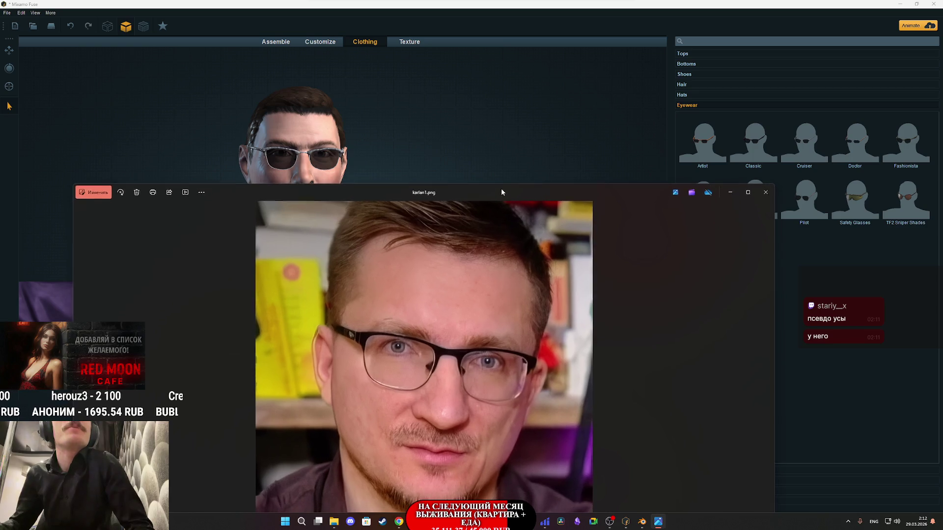
click(767, 189)
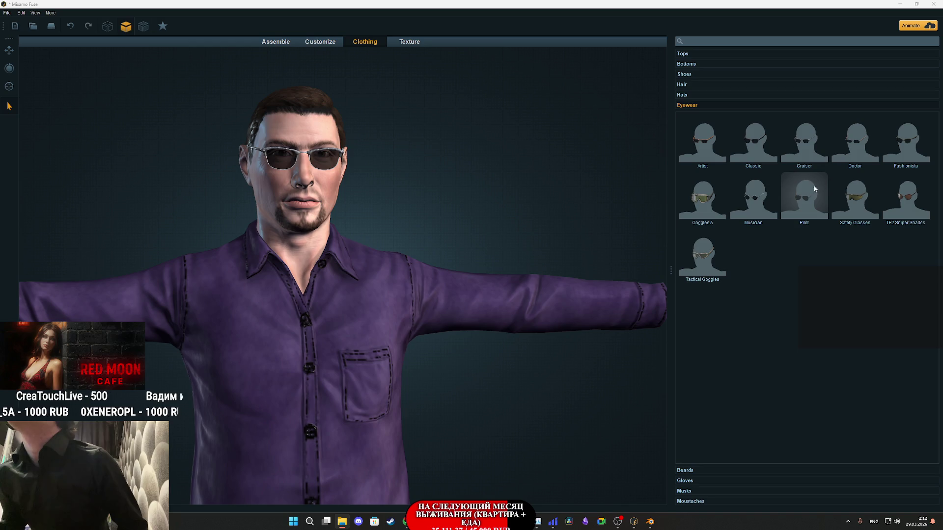
- Try the Classic glasses, then go back to the Cruiser glasses
click(757, 149)
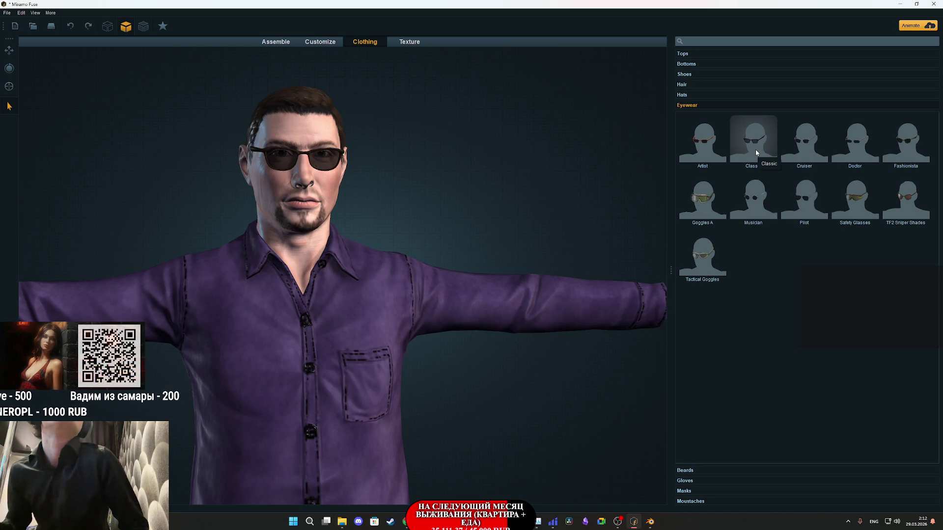
click(818, 145)
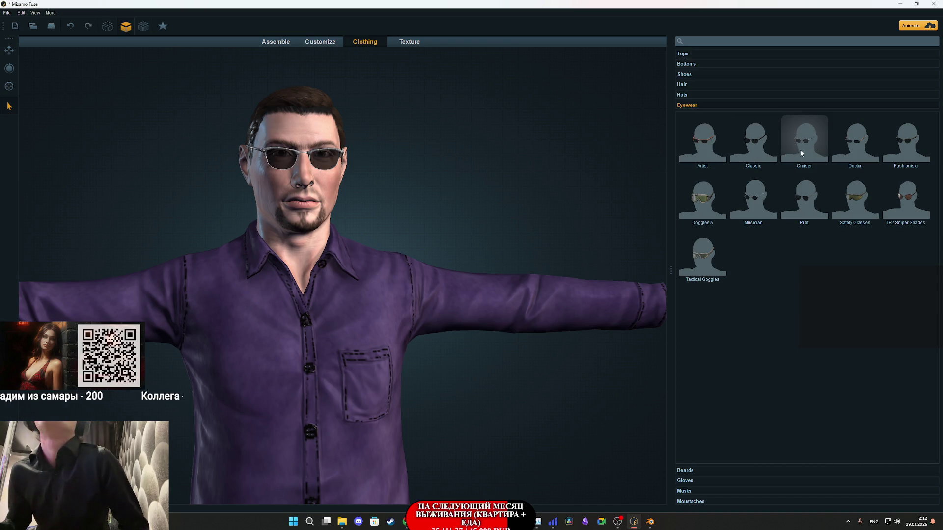
drag(537, 213, 412, 211)
scroll(457, 311, up, 5)
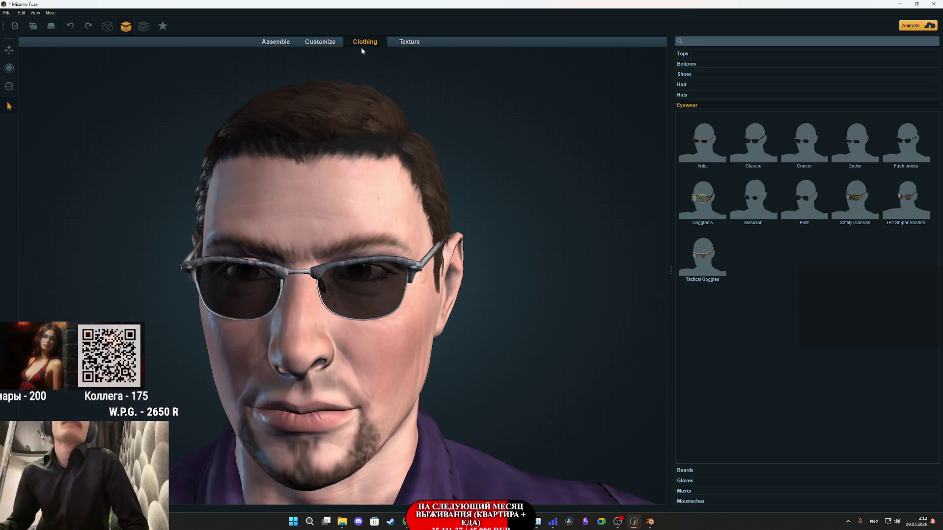
click(404, 43)
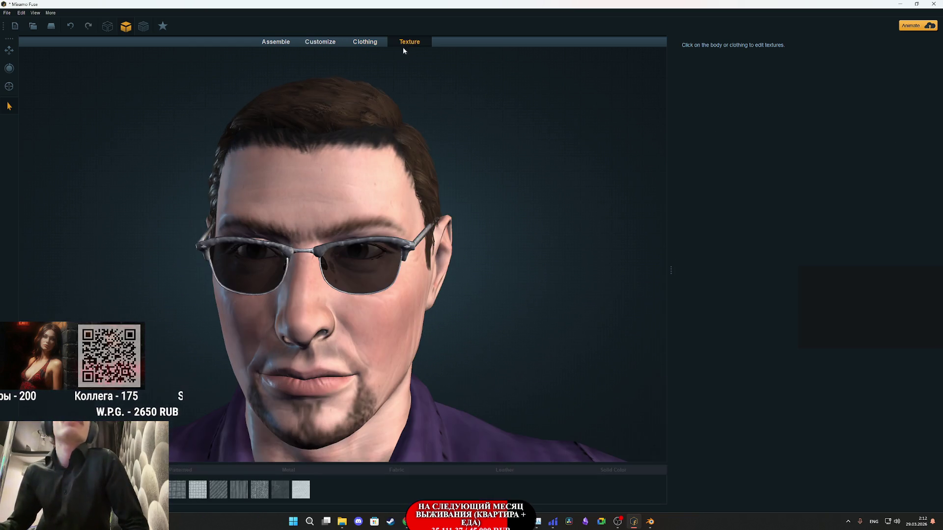
- Open the glasses' Rims Outer and Lenses materials, keep the lens colour black, and start lowering lens opacity
click(373, 264)
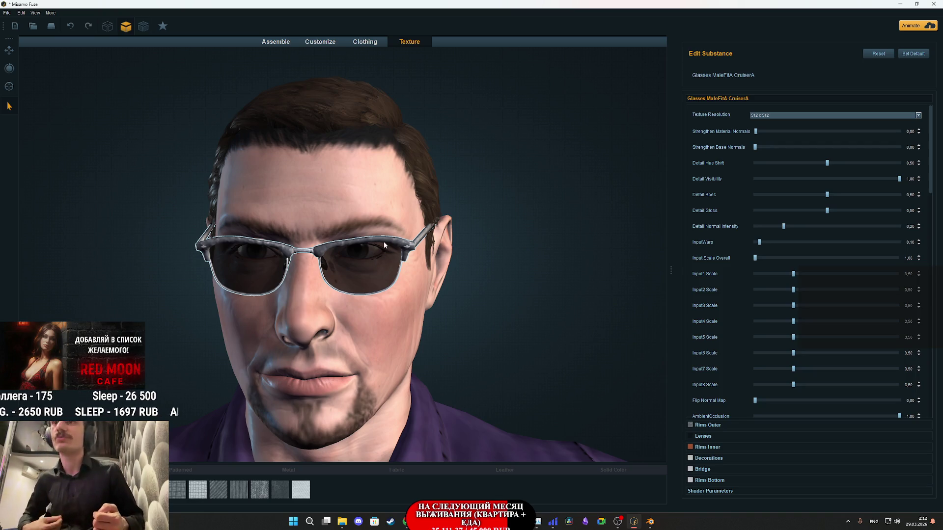
click(707, 426)
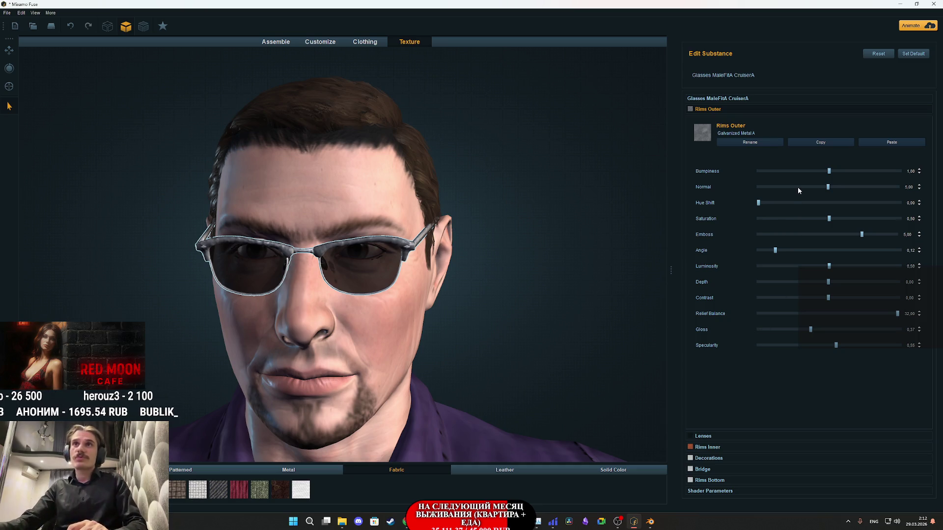
drag(529, 308, 451, 315)
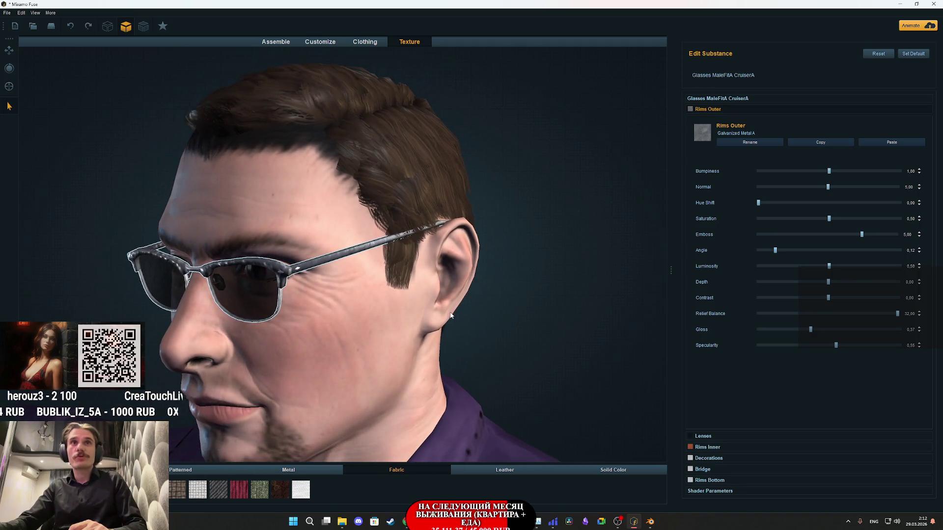
click(704, 438)
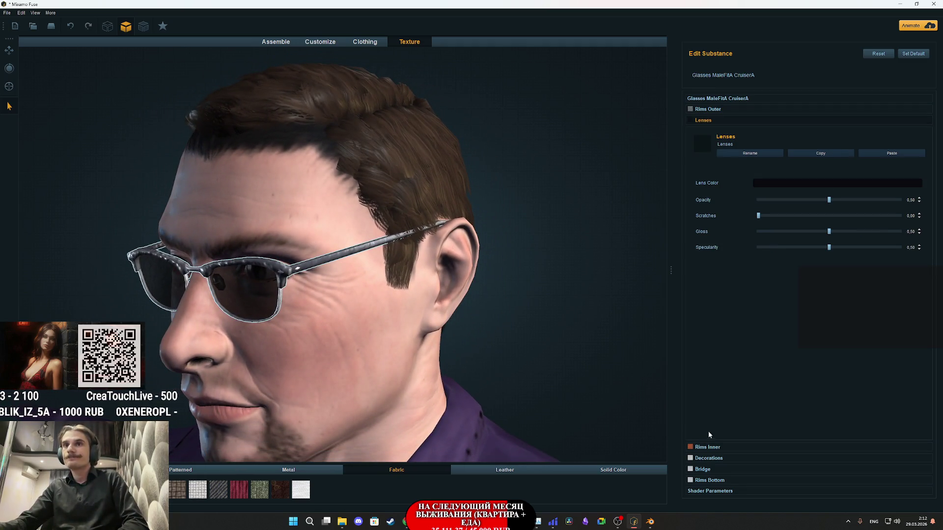
click(782, 183)
mouse_move(181, 76)
mouse_down()
mouse_move(188, 62)
mouse_move(187, 88)
mouse_up()
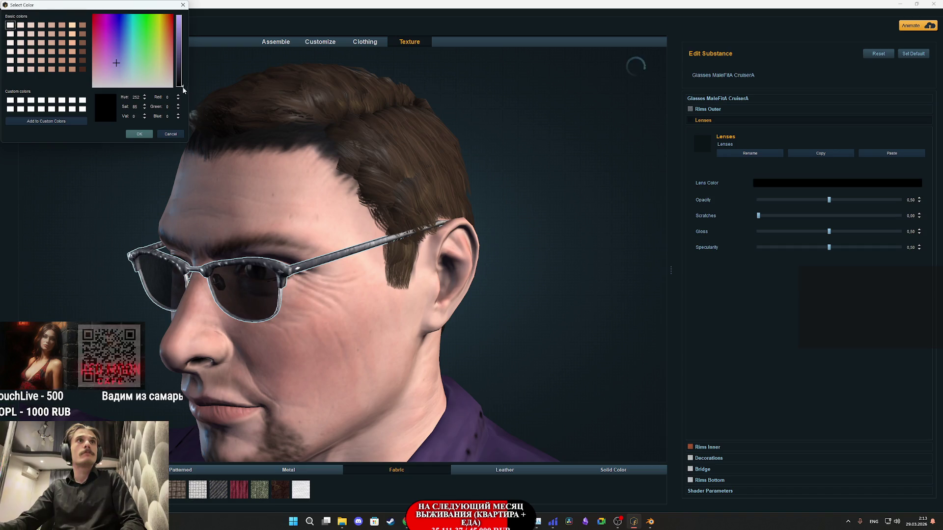
click(140, 134)
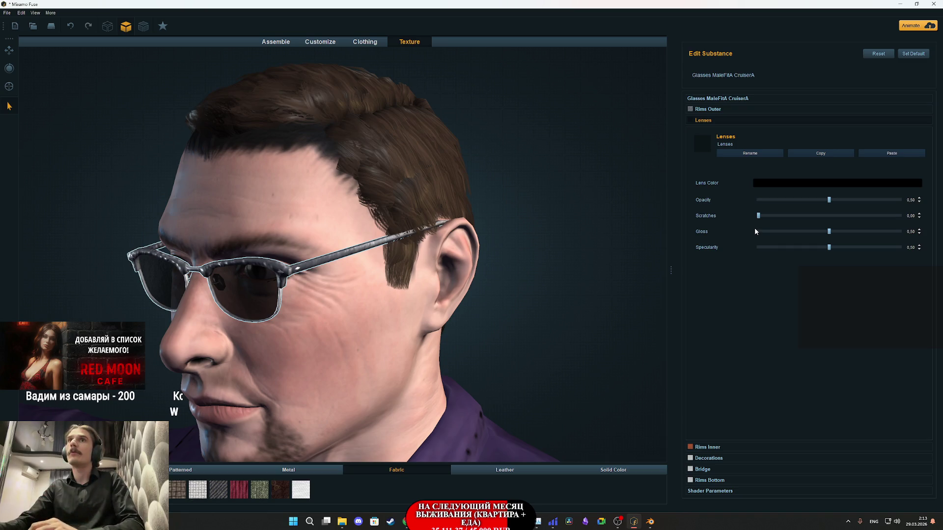
mouse_move(829, 200)
mouse_down()
mouse_move(926, 213)
mouse_move(770, 204)
mouse_move(792, 205)
mouse_move(777, 209)
mouse_up()
- Orbit back to a near-frontal view of the face to check the near-clear lenses
mouse_move(576, 283)
mouse_down()
mouse_move(630, 293)
mouse_move(576, 293)
mouse_move(600, 294)
mouse_move(674, 288)
mouse_move(619, 295)
mouse_up()
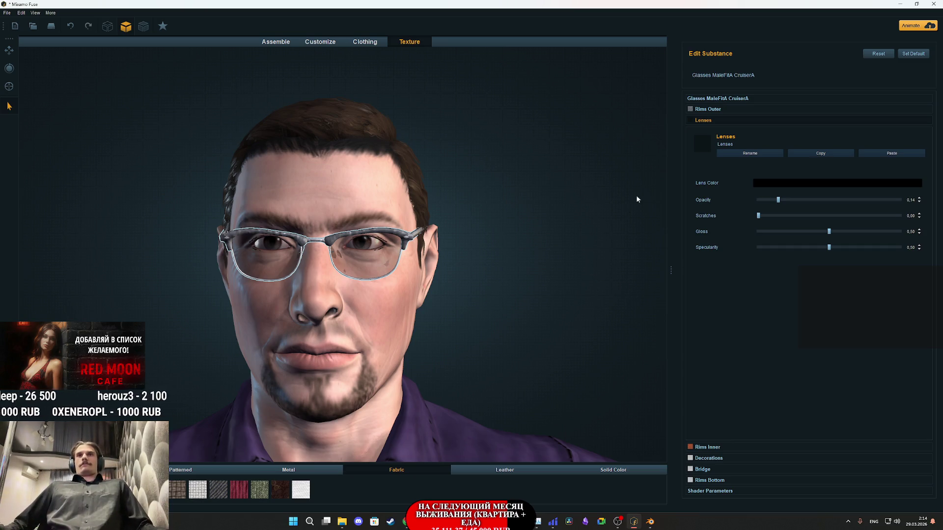
- Lower the inner rims' saturation and review the Decorations, Bridge and Rims Bottom materials
click(720, 448)
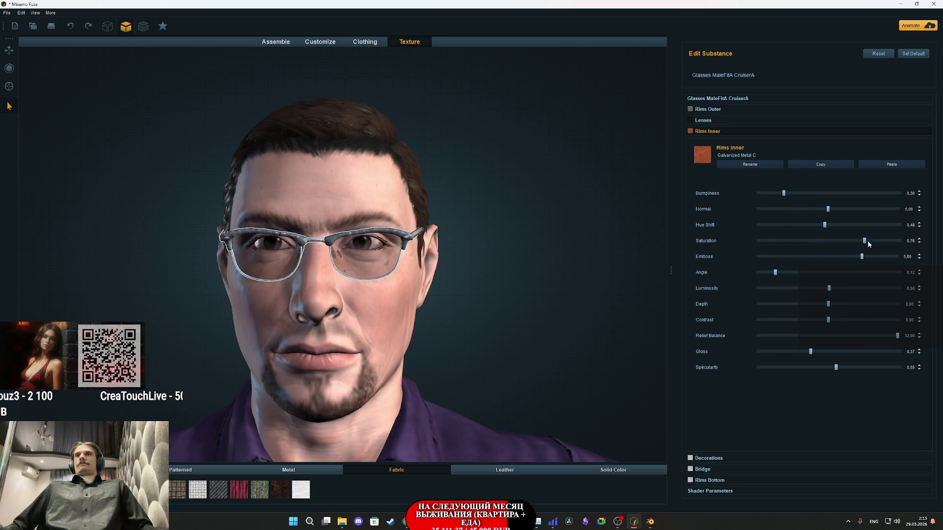
mouse_move(864, 243)
mouse_down()
mouse_move(757, 241)
mouse_move(855, 241)
mouse_move(846, 241)
mouse_up()
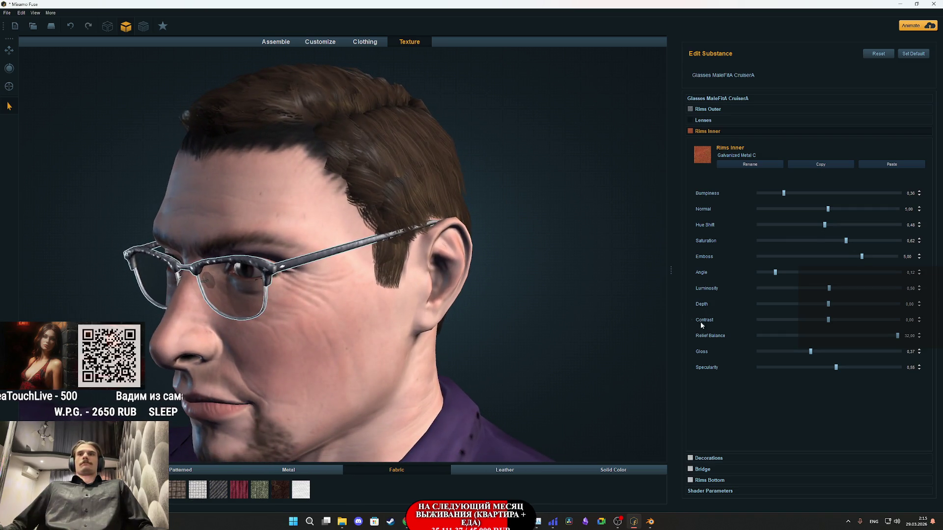
click(708, 458)
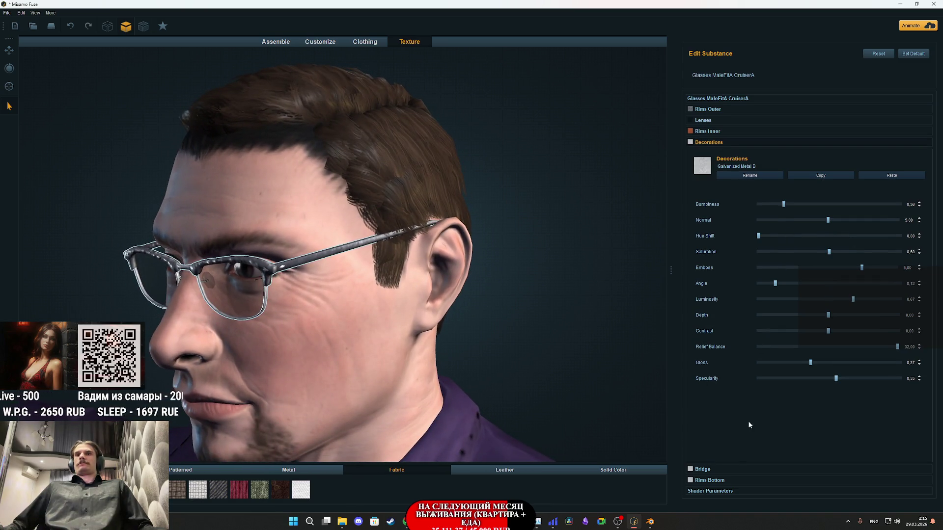
click(707, 470)
click(709, 480)
mouse_move(499, 292)
mouse_down()
mouse_move(438, 295)
mouse_move(580, 280)
mouse_up()
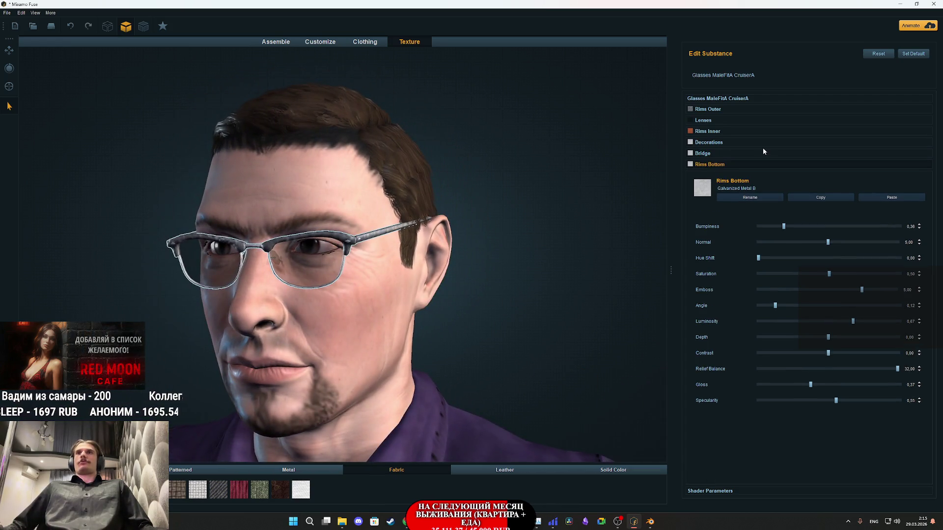
drag(575, 232, 598, 234)
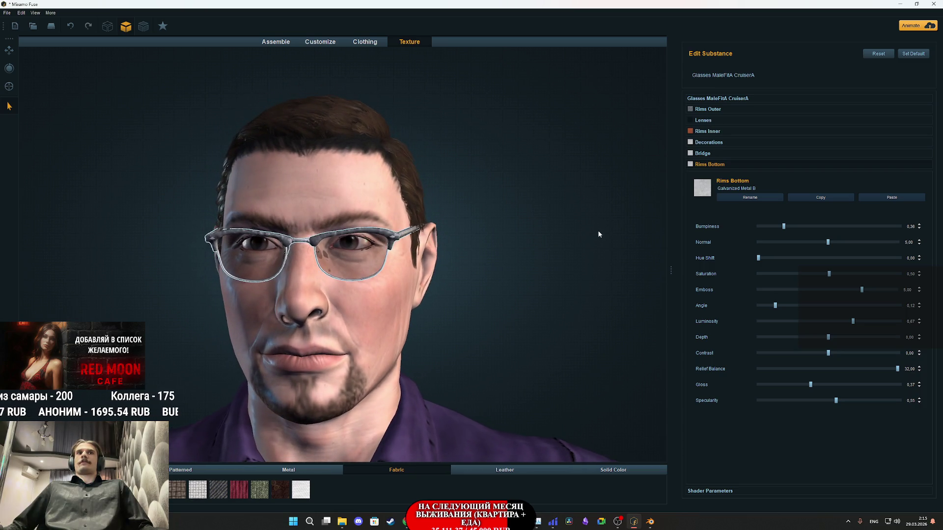
click(717, 100)
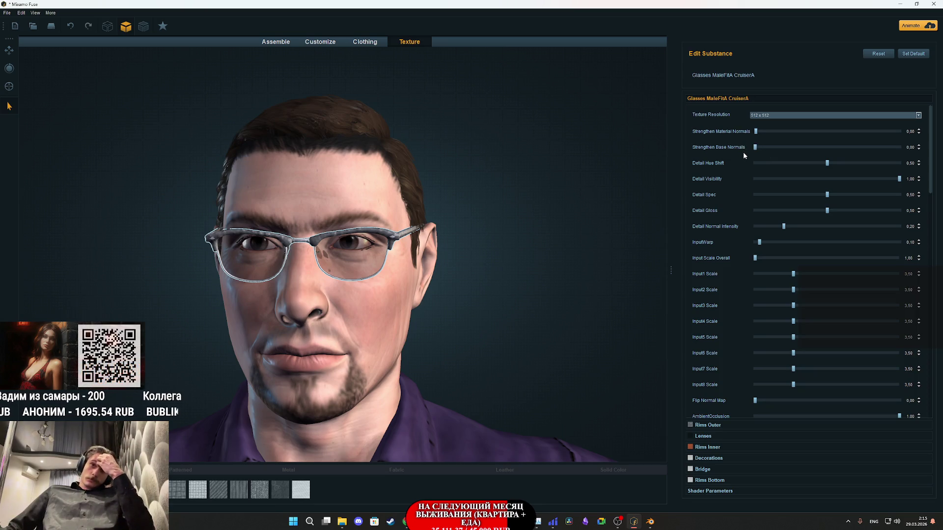
- Select the shoes and set their texture resolution to 256 x 256
scroll(475, 323, down, 5)
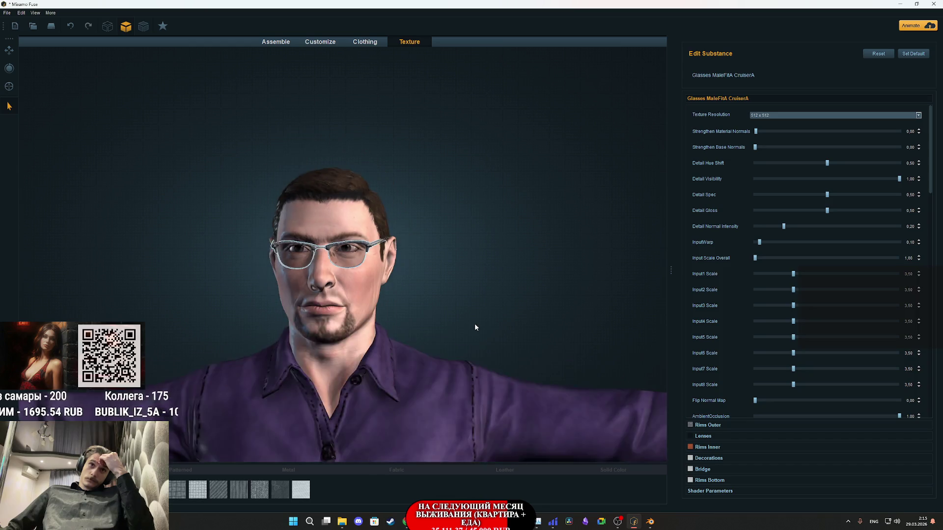
scroll(464, 328, up, 5)
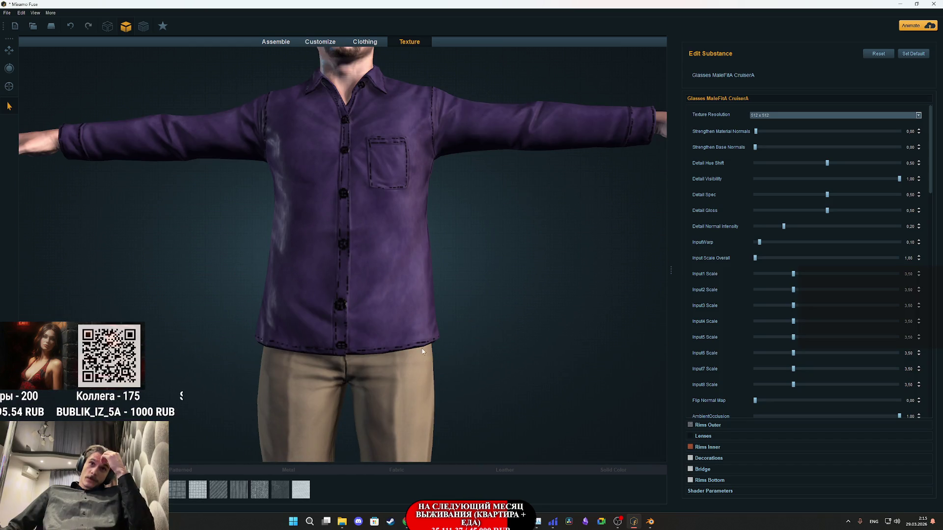
click(422, 349)
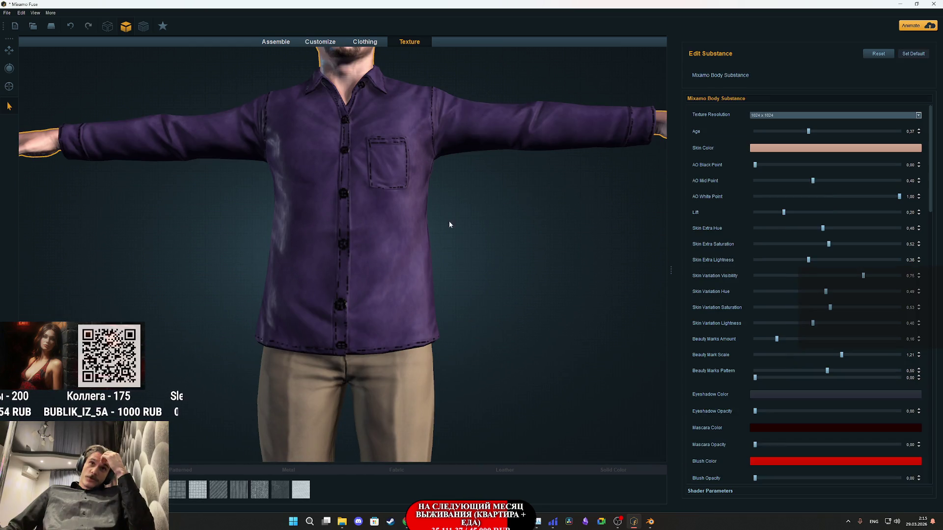
scroll(448, 221, down, 5)
mouse_move(516, 183)
mouse_down()
mouse_move(480, 252)
mouse_move(462, 236)
mouse_up()
click(394, 331)
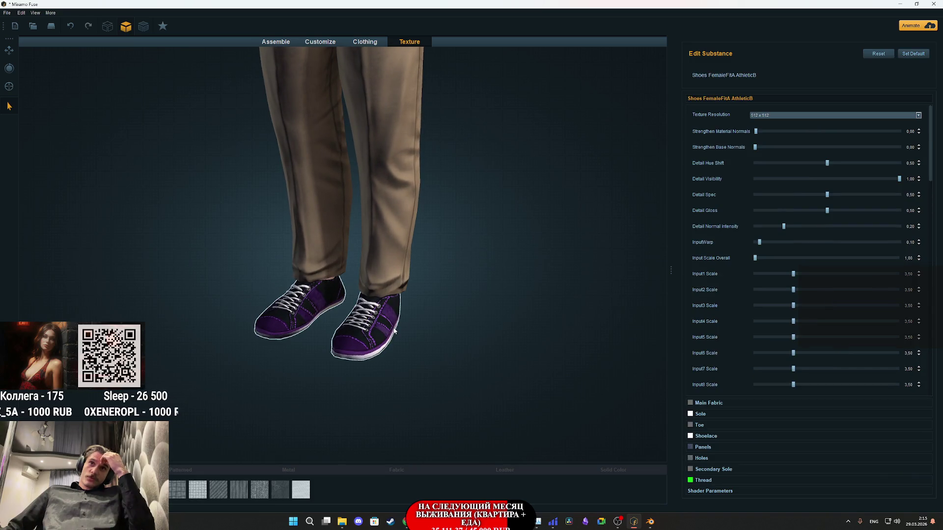
click(474, 335)
click(299, 327)
click(756, 117)
click(766, 146)
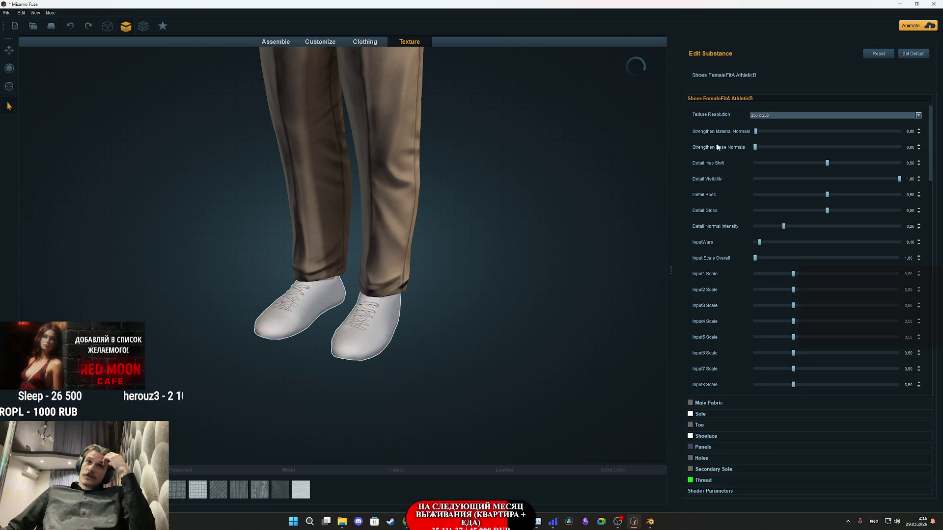
- Select the glasses and set their texture resolution to 256 x 256
middle_drag(452, 119, 461, 357)
scroll(476, 314, down, 3)
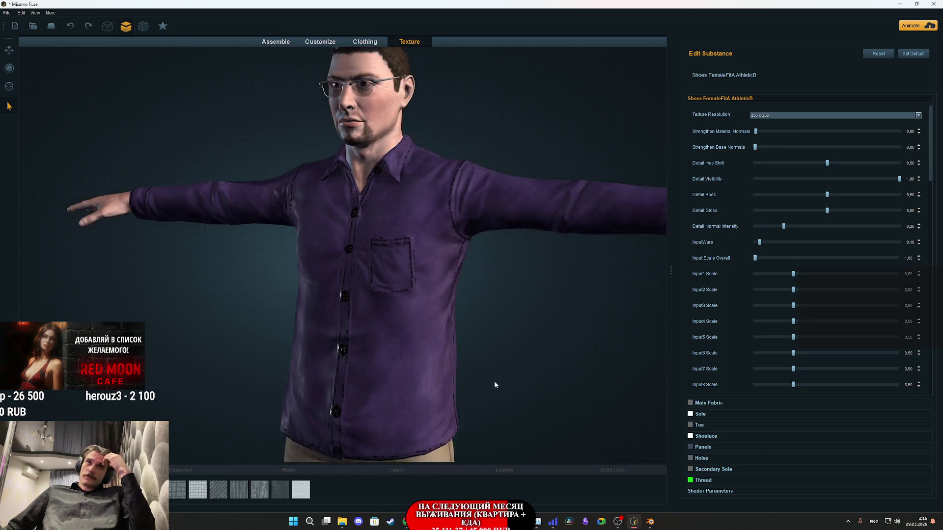
click(370, 149)
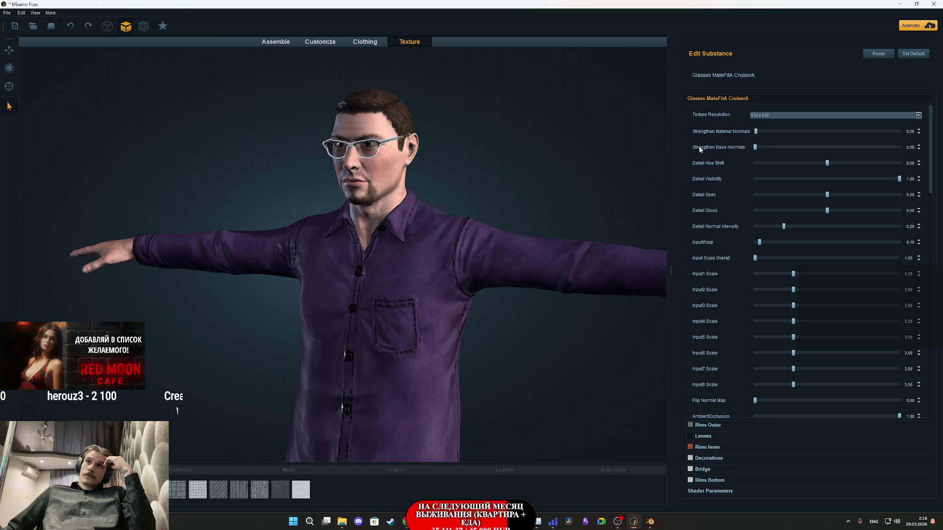
click(759, 116)
click(766, 145)
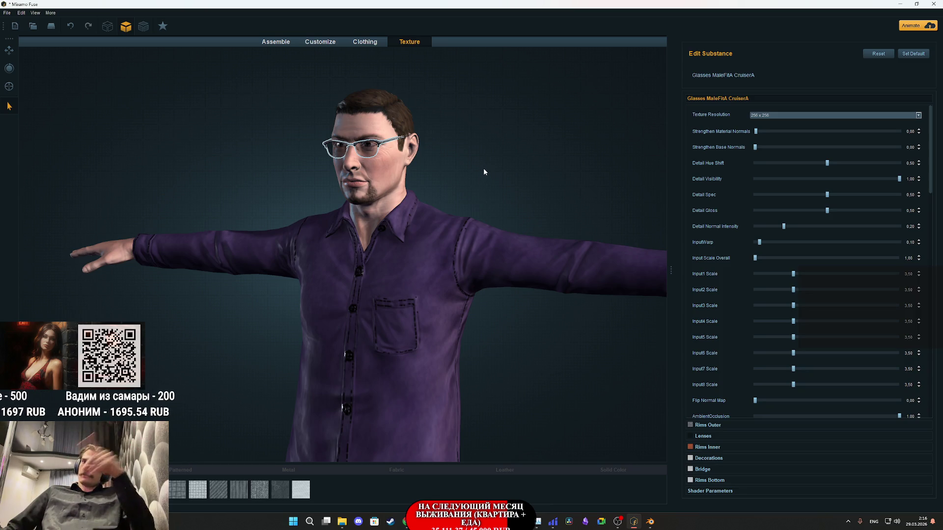
- Reselect the body and orbit back to a frontal view of the head
scroll(414, 254, up, 5)
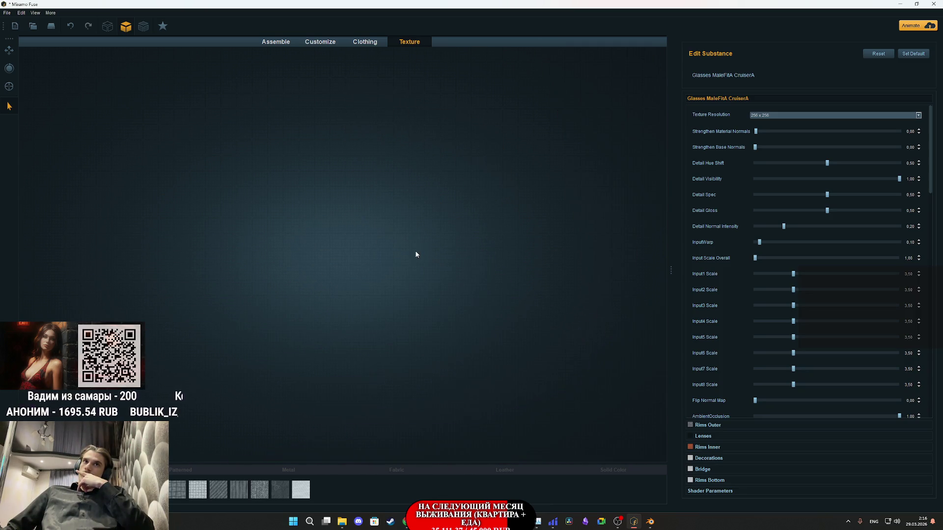
scroll(512, 217, down, 5)
scroll(518, 218, up, 5)
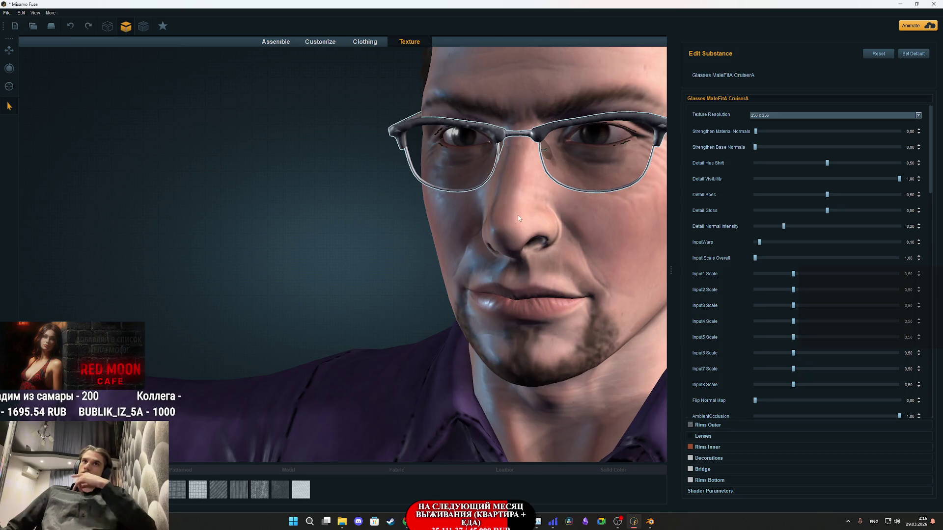
click(472, 231)
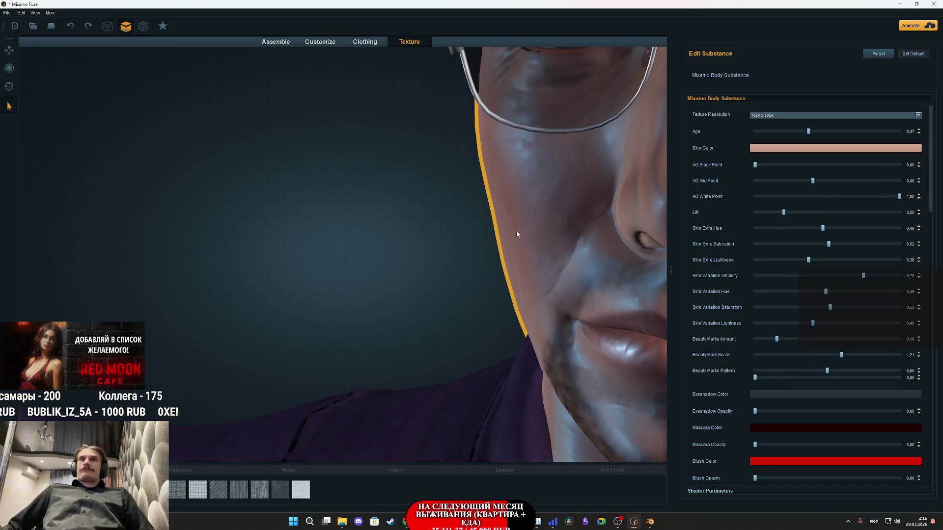
scroll(517, 231, down, 5)
drag(553, 222, 643, 249)
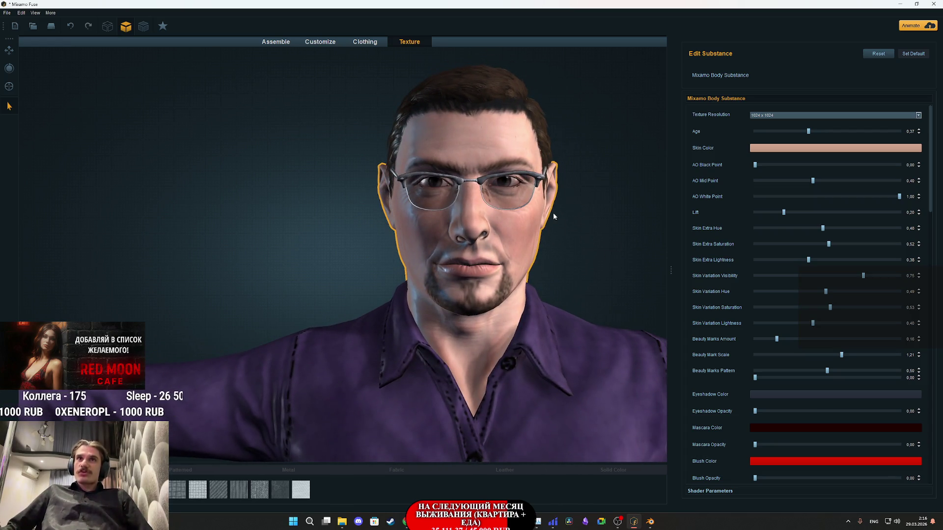
click(7, 13)
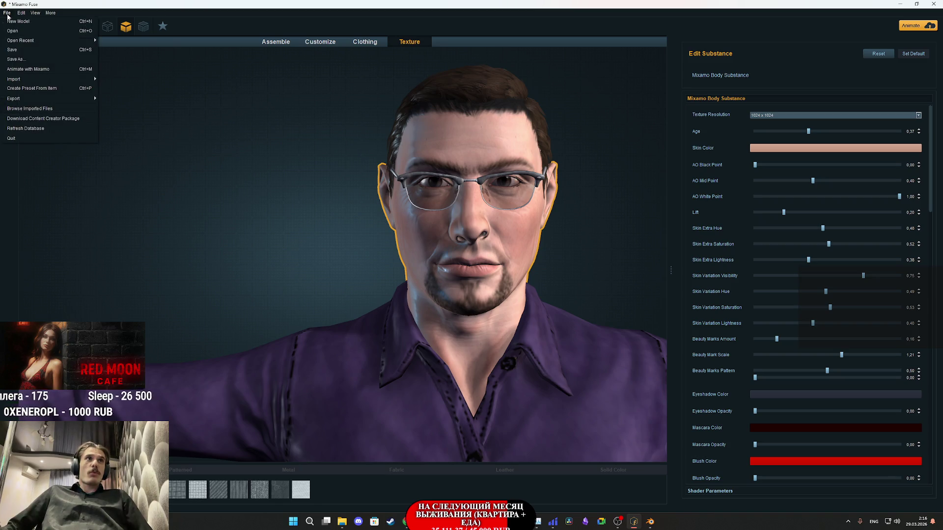
- Export the character as an OBJ file named IXBT1 into the NG_Char folder
mouse_move(49, 97)
click(133, 101)
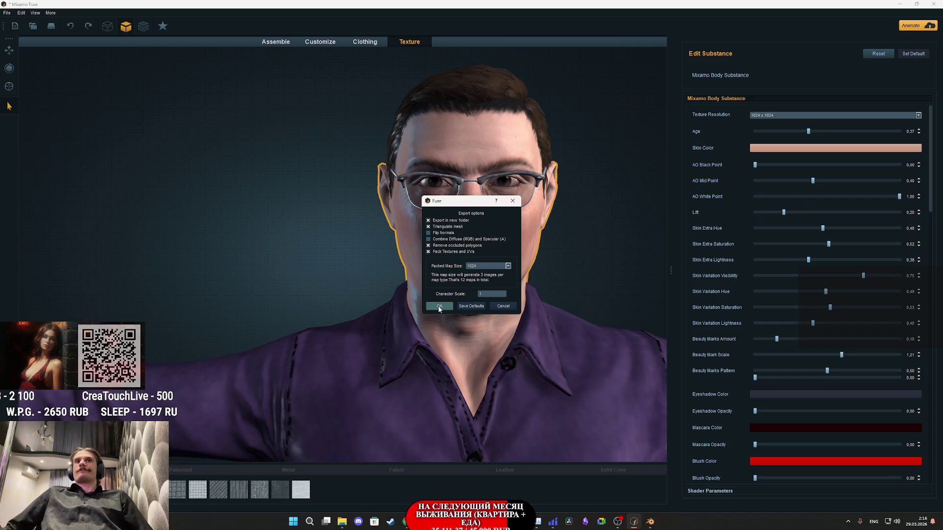
click(438, 306)
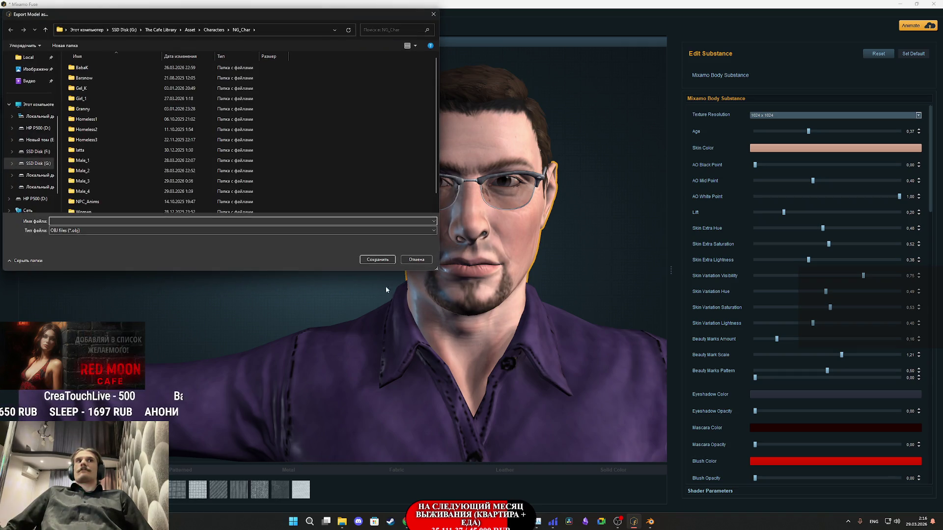
scroll(191, 190, down, 1)
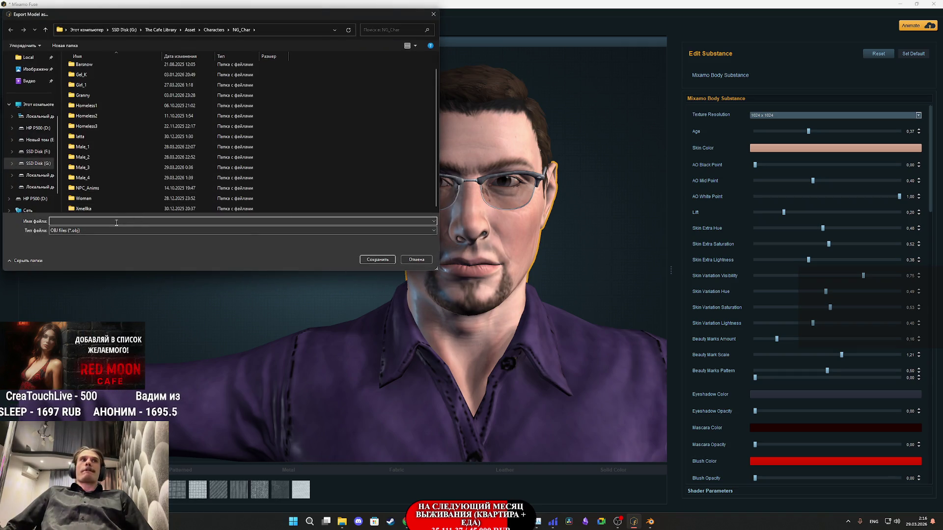
click(88, 222)
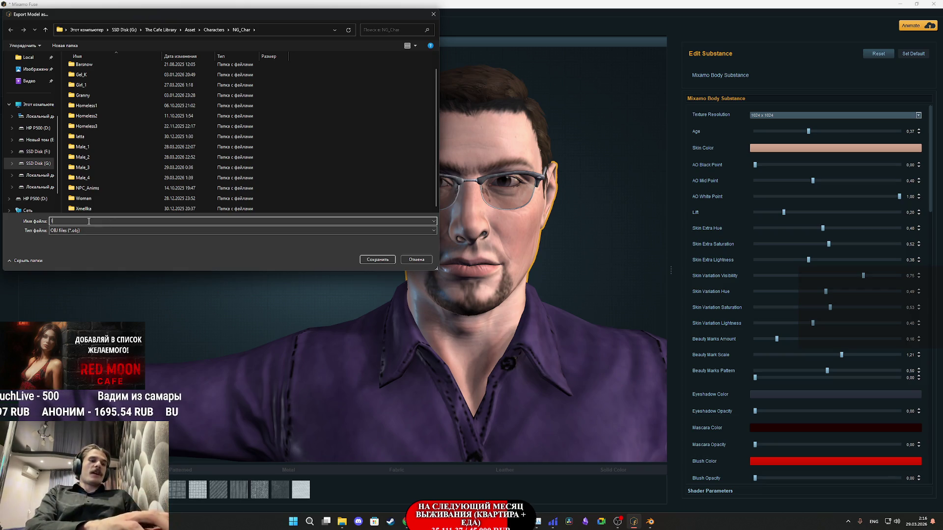
text(NIXBT1)
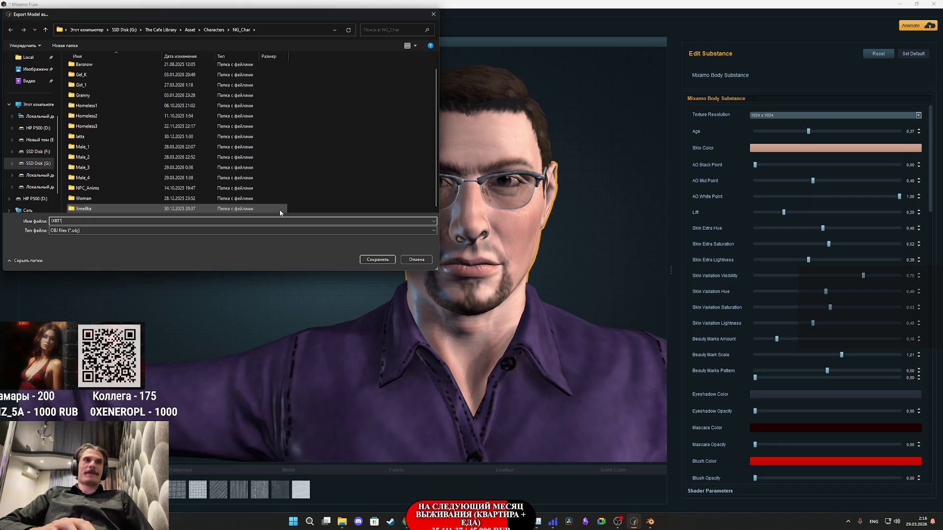
click(379, 259)
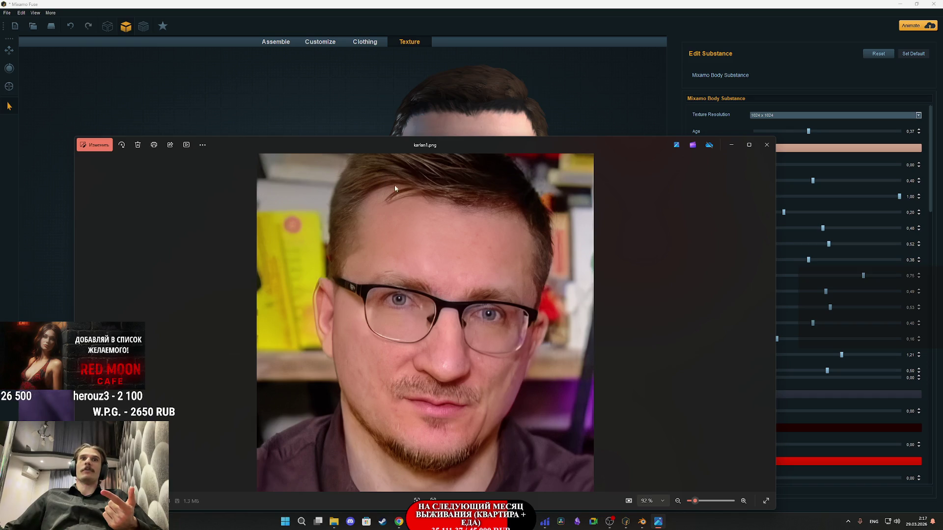
- Close the karlan1.png photo, orbit the character to his profile, and bring up the Twitch dashboard
click(767, 145)
mouse_move(584, 187)
mouse_down()
mouse_move(611, 185)
mouse_move(688, 211)
mouse_move(769, 199)
mouse_move(644, 181)
mouse_up()
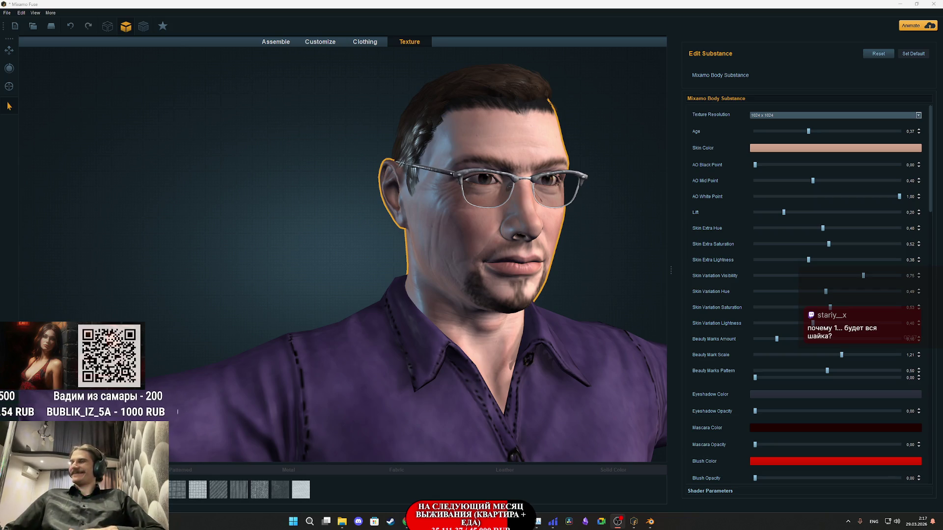
click(408, 491)
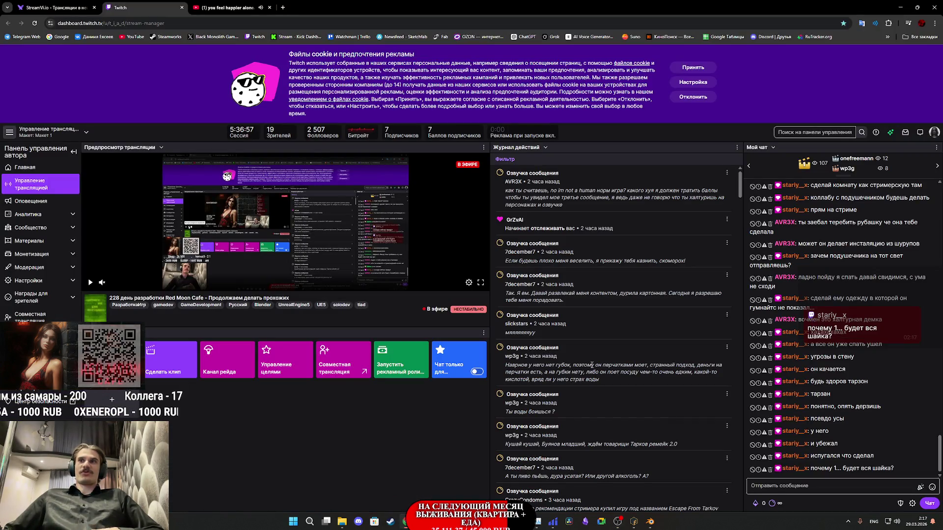
- Bring the Twitch stream manager forward and open Chrome's full bookmarks list and main menu
mouse_move(635, 525)
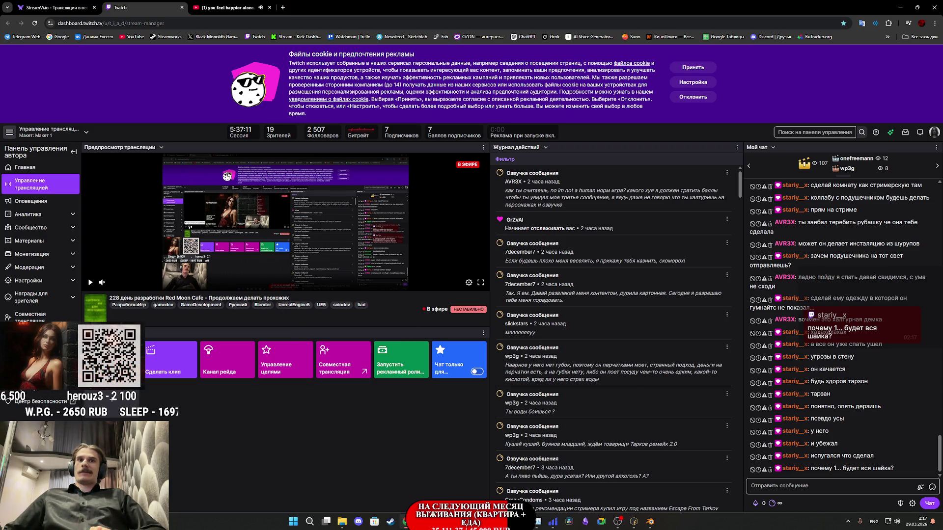
click(919, 37)
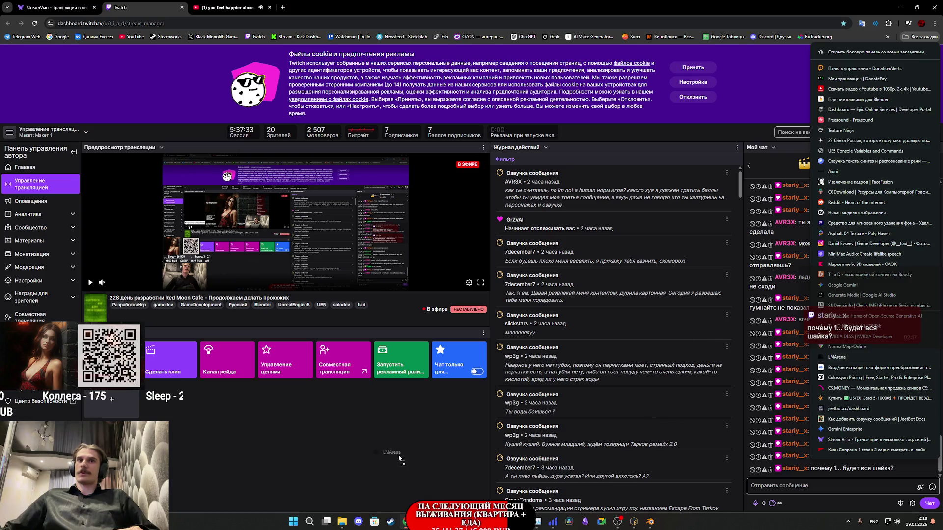
click(935, 23)
- Open LMArena from the bookmarks in a new incognito window and dismiss the cookie notice
click(834, 61)
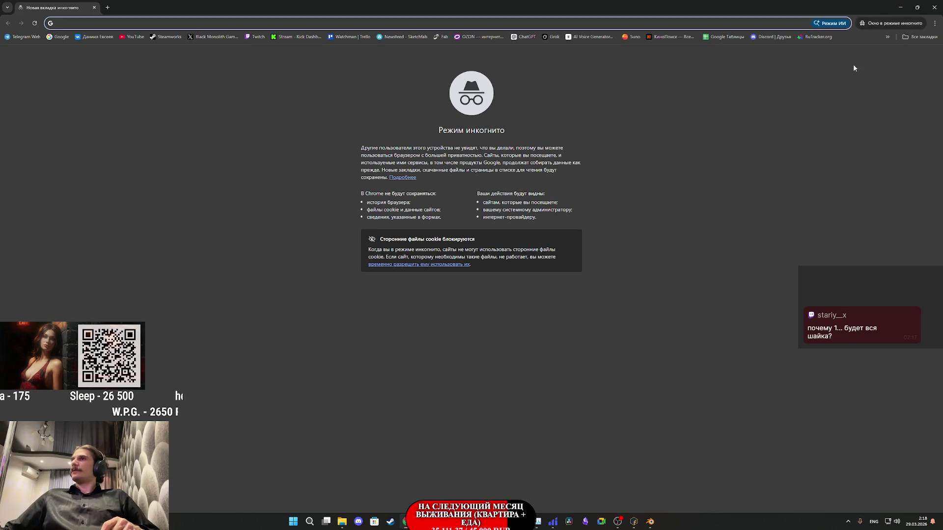
click(929, 39)
click(844, 358)
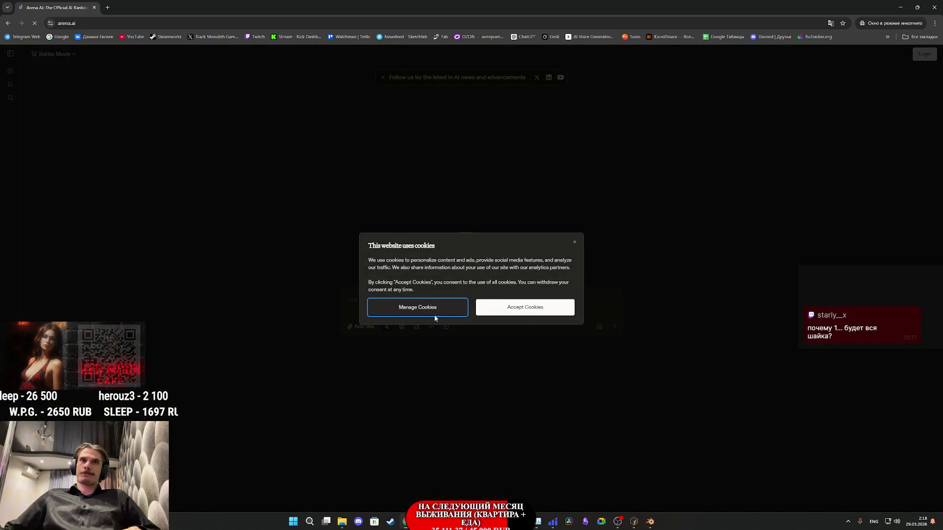
click(499, 308)
- Switch to Side by Side image generation and attach the man's photo from File Explorer
click(416, 327)
click(55, 54)
click(72, 94)
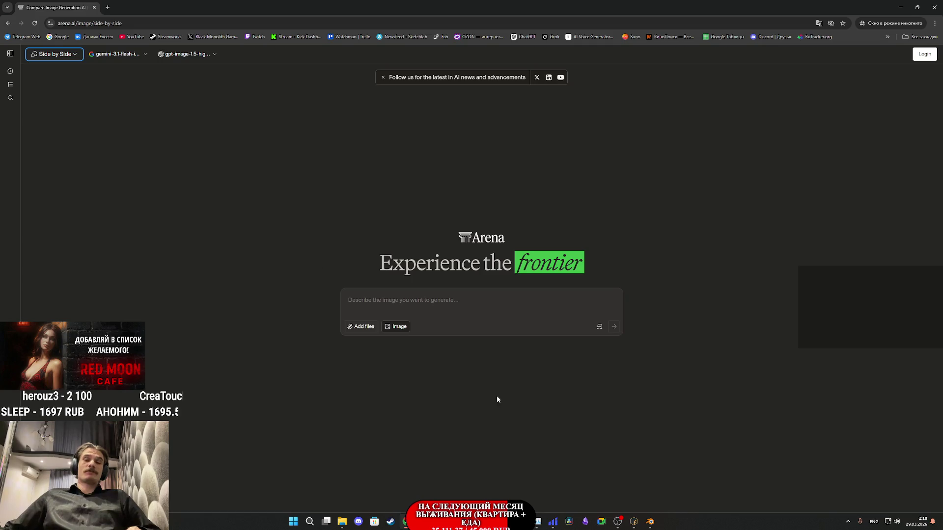
click(338, 492)
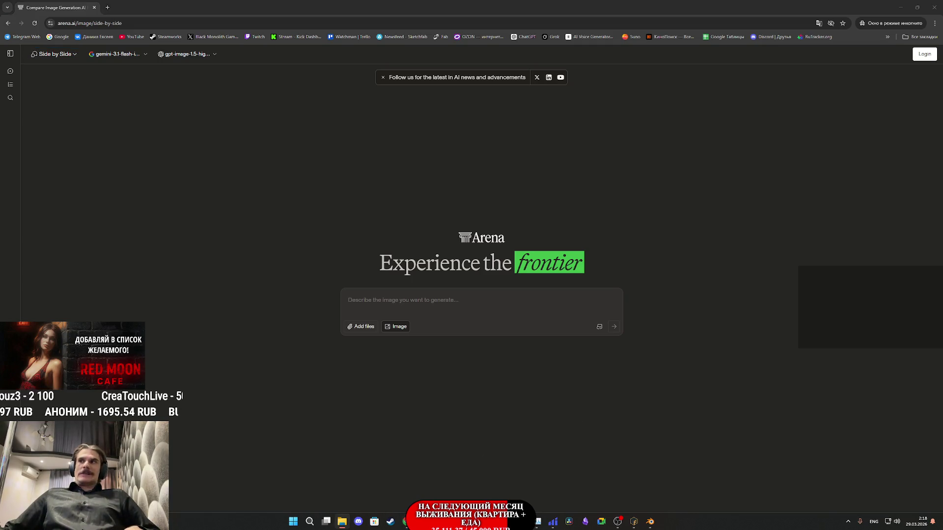
drag(494, 305, 492, 308)
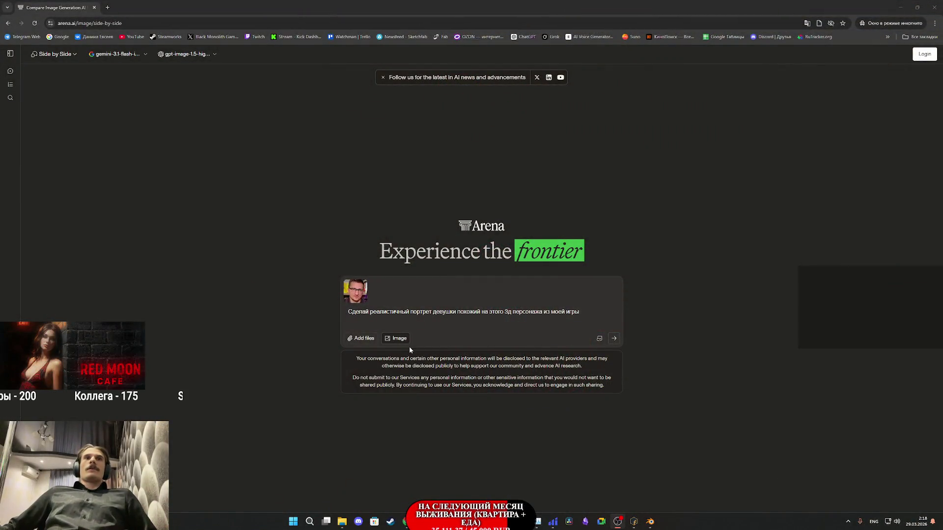
- Reword the prompt to 'мужчины', passport-style without glasses shadows, in soft light, removing the 3D-character tail
drag(456, 312, 439, 315)
text(ч)
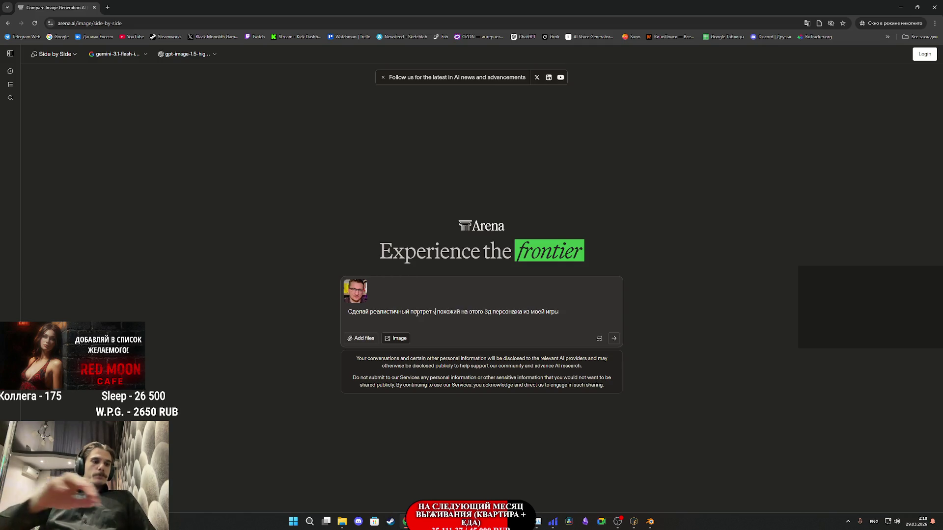
text(;xbys)
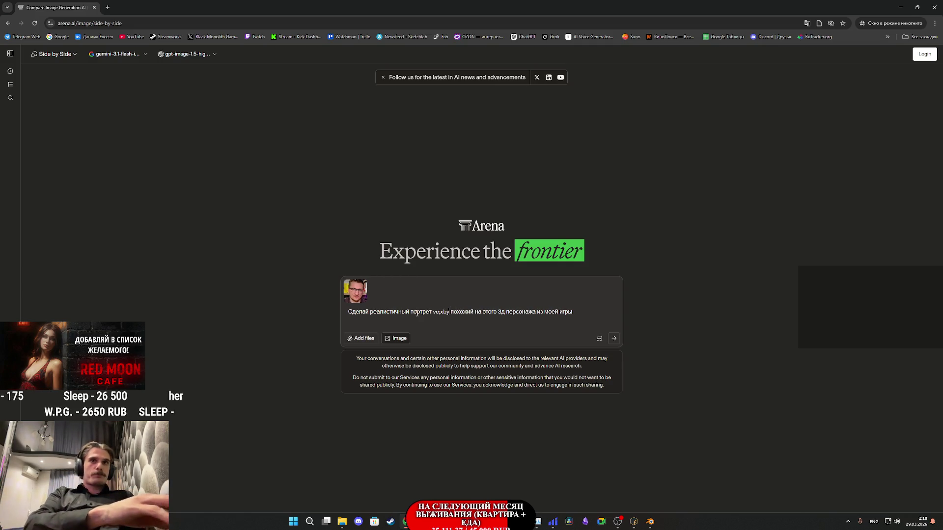
key(BackSpace)
key(BackSpace)
key(BackSpace)
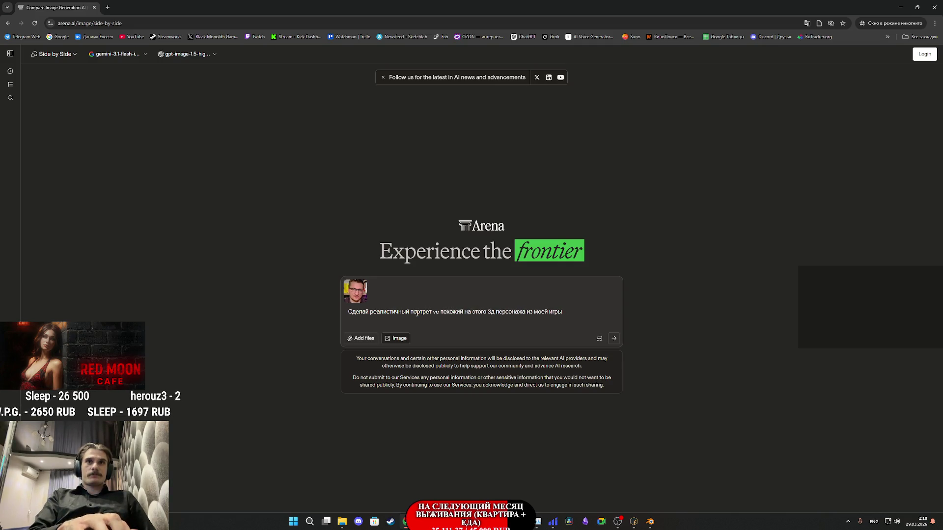
text(мужчины)
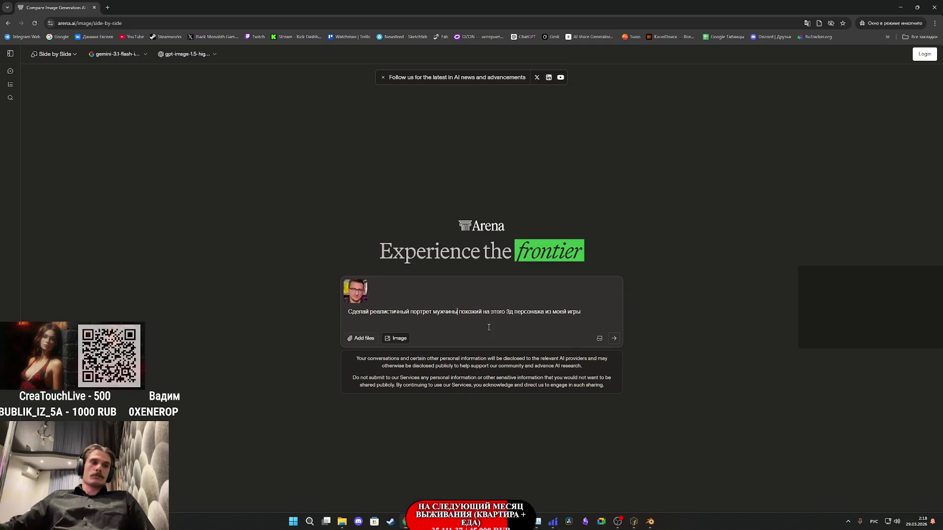
text(как )
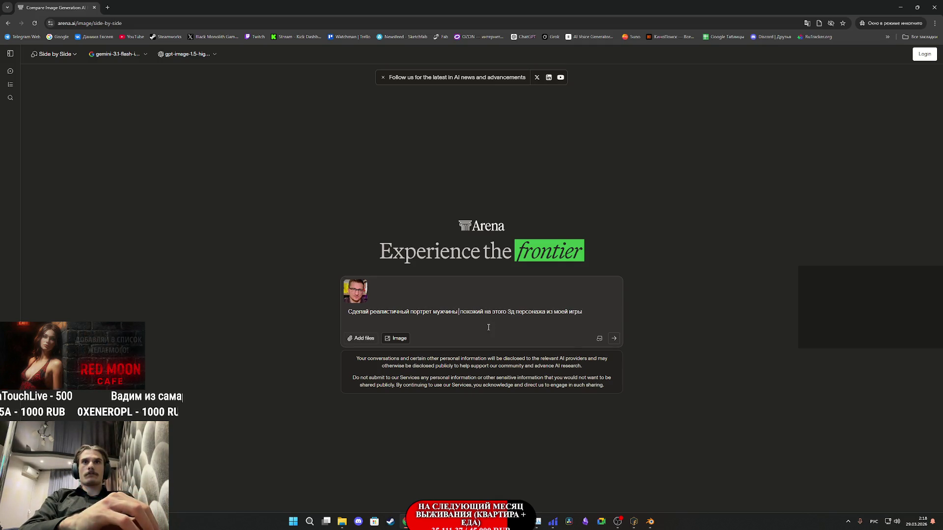
text(на паспо)
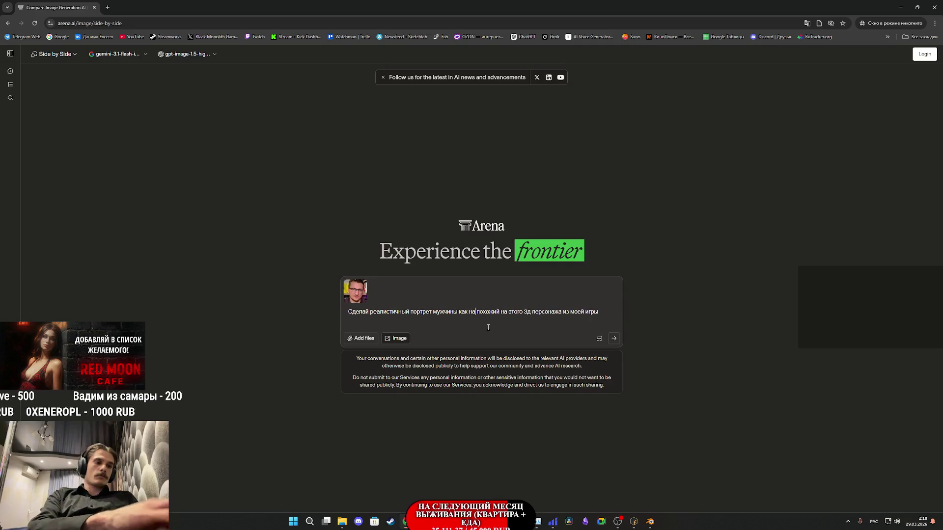
text(рт)
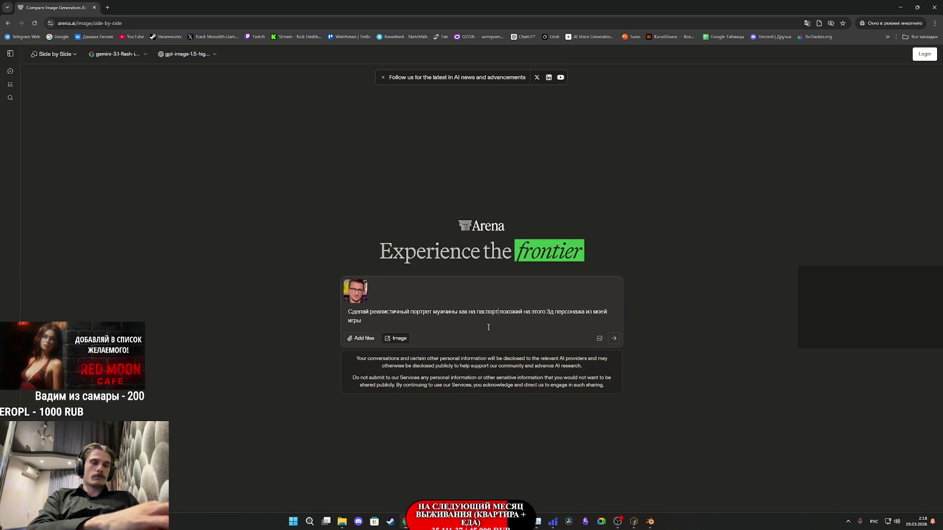
text( без те)
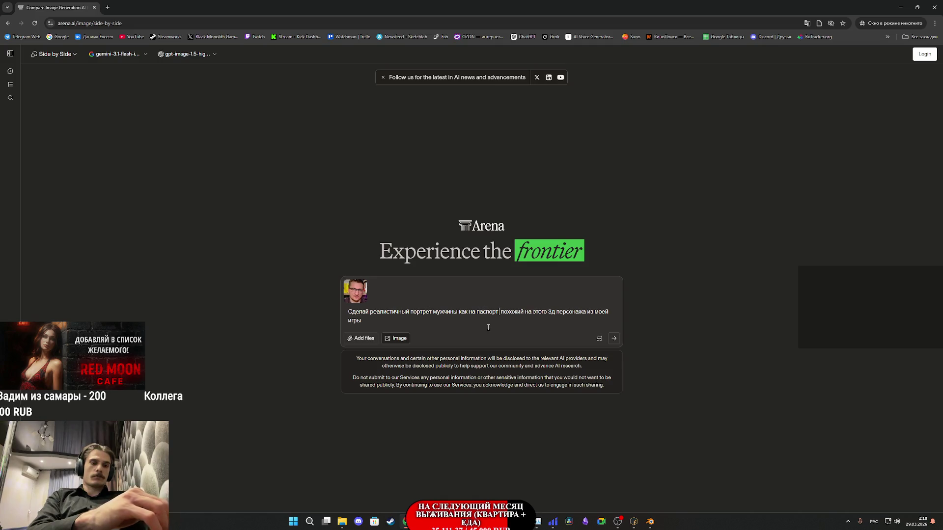
text(ней)
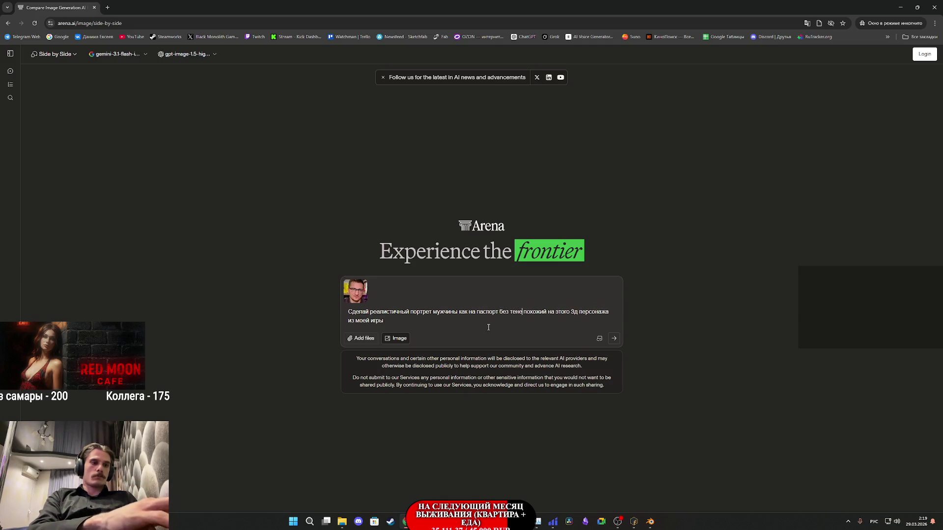
text( очков и в м)
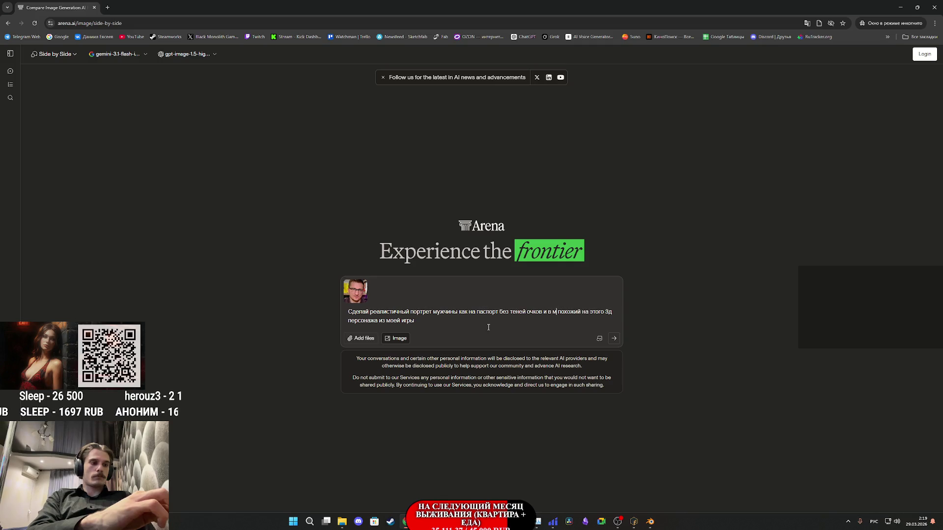
text(гком свет)
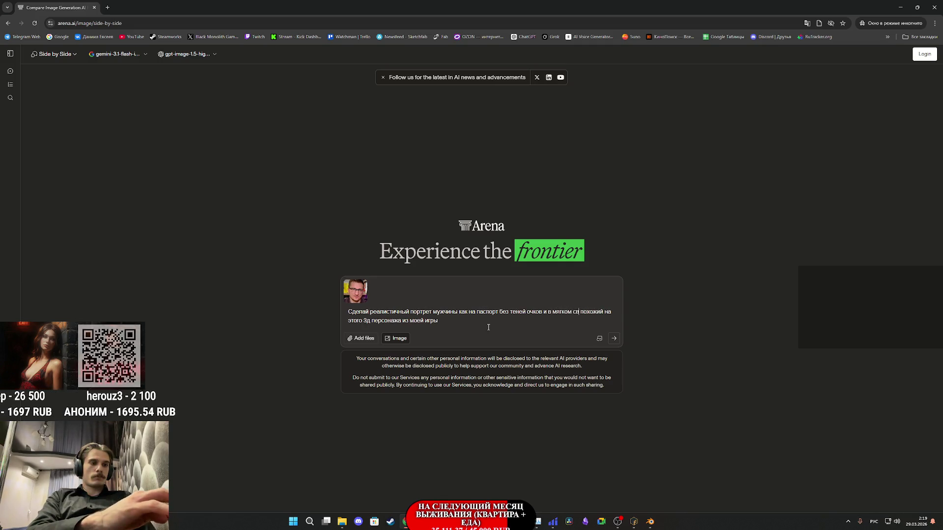
text(е)
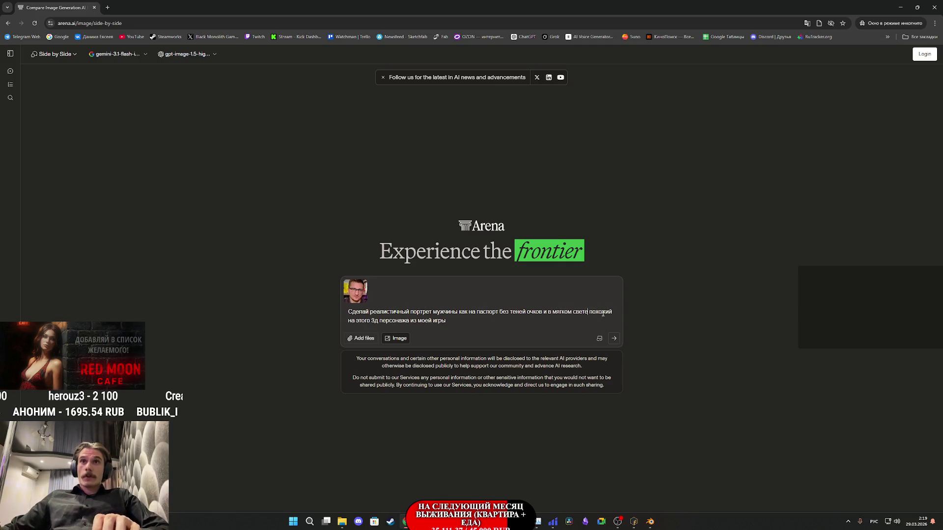
key(ctrl+shift+End)
key(Delete)
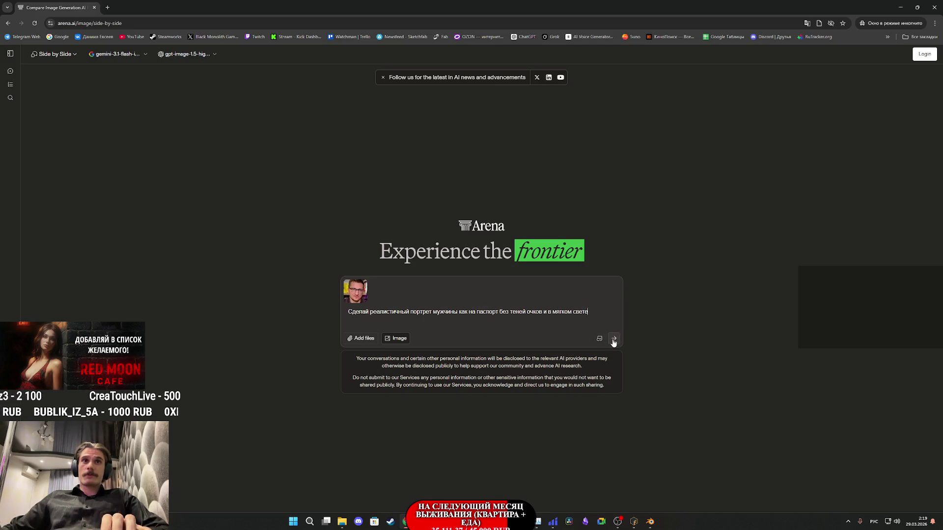
- Submit the prompt, agree to the terms of use, and bring the Twitch window forward
click(613, 340)
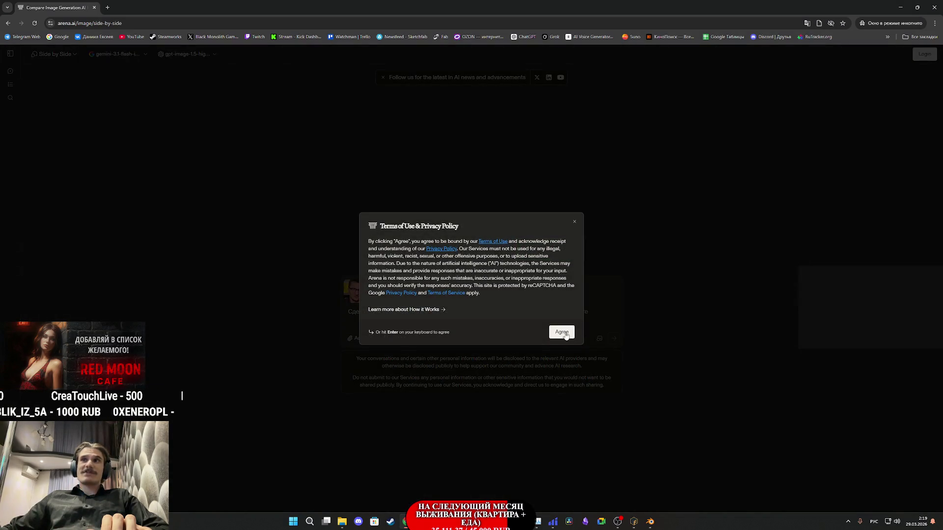
click(567, 331)
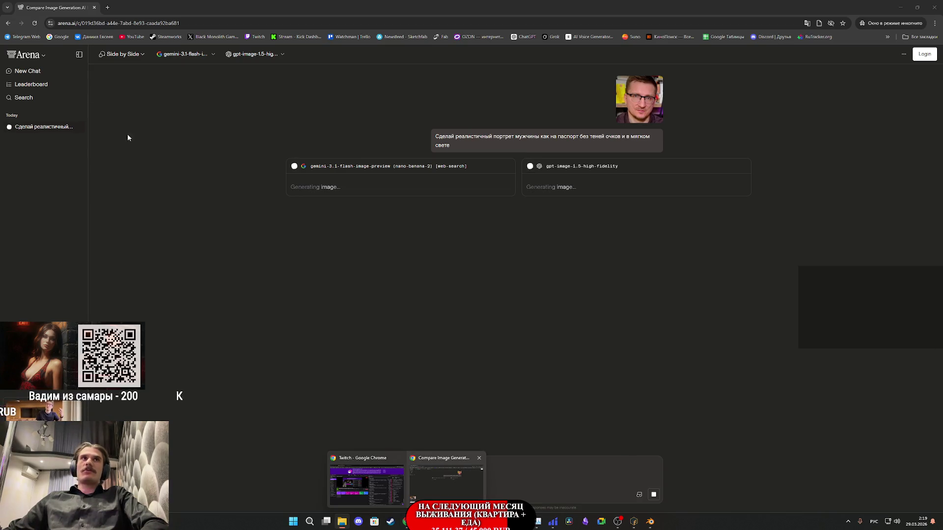
mouse_move(406, 523)
click(380, 489)
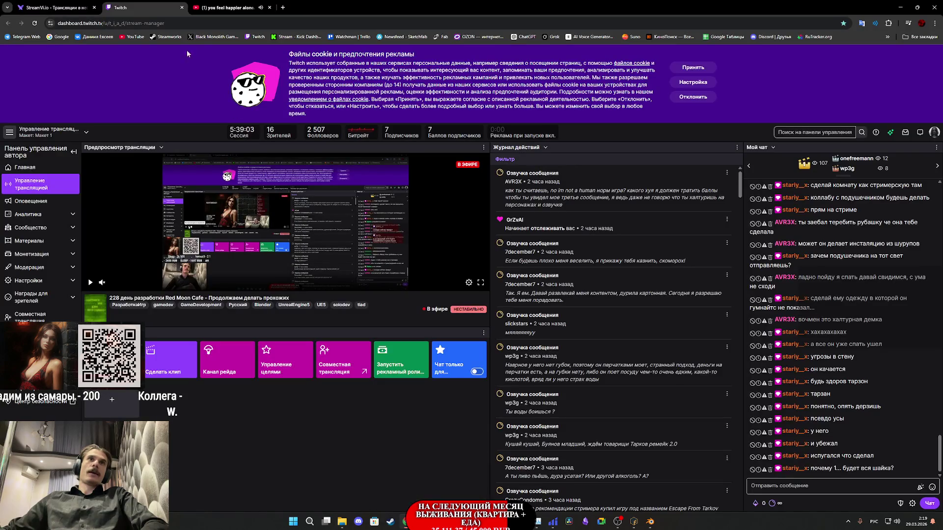
- Glance at the YouTube tab, then return to the Twitch stream manager tab and window
click(228, 7)
click(177, 9)
mouse_move(504, 522)
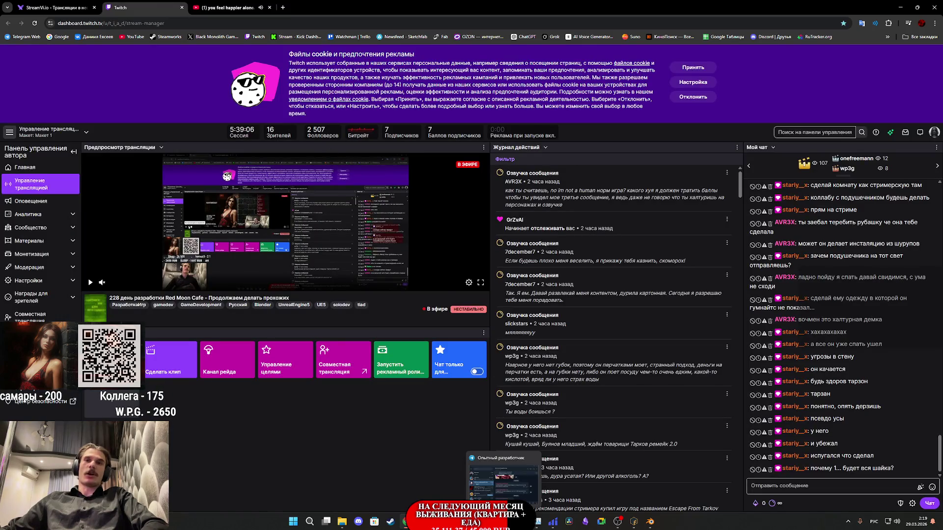
click(343, 523)
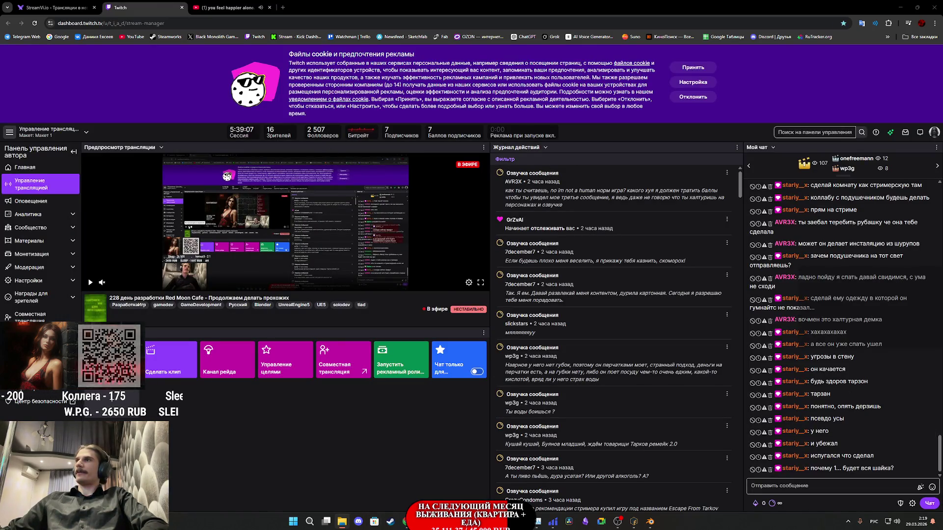
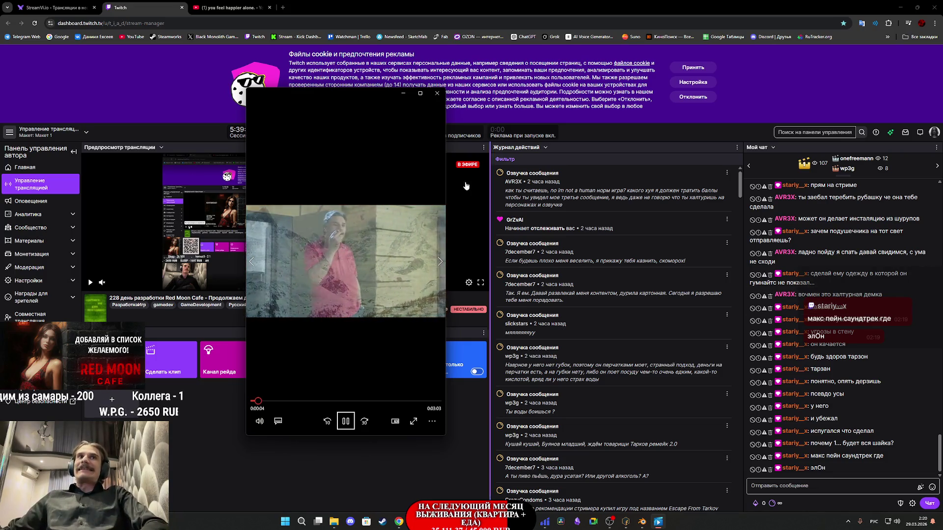
- Close the floating Twitch video player and bring the Blender project window to the front
mouse_move(379, 93)
mouse_down()
mouse_move(653, 155)
mouse_move(670, 137)
mouse_up()
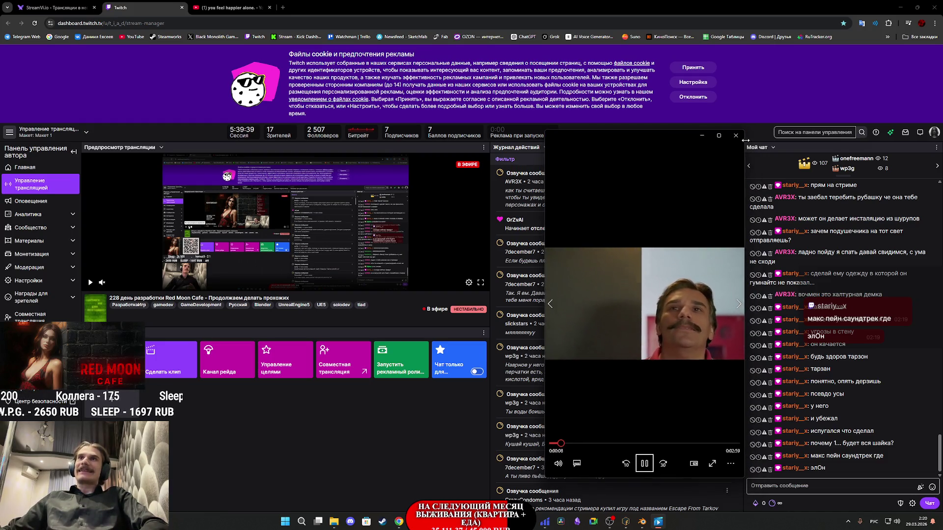
click(735, 136)
click(230, 7)
click(167, 4)
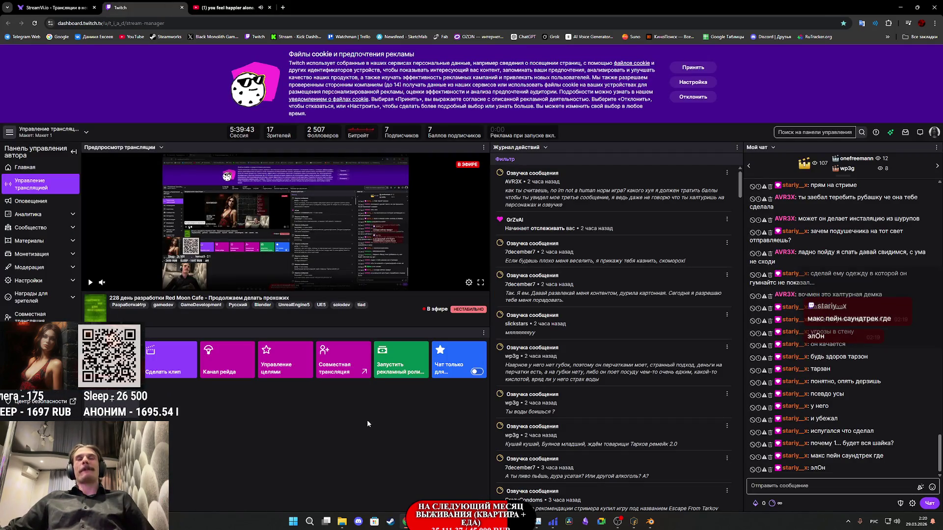
mouse_move(651, 524)
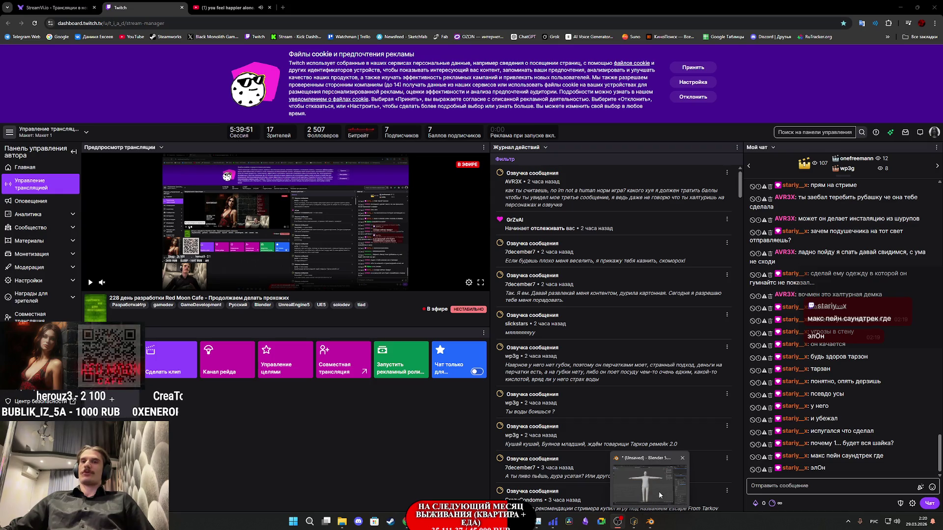
mouse_move(487, 521)
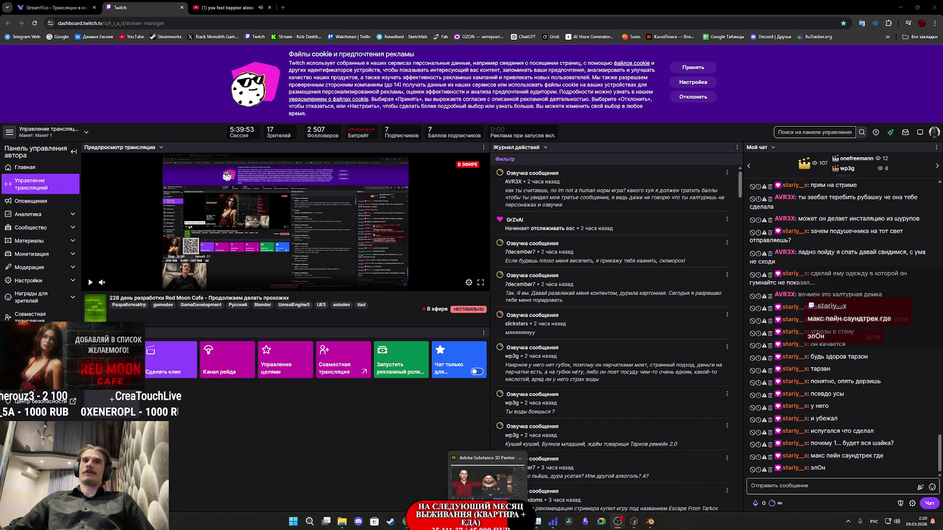
mouse_move(439, 521)
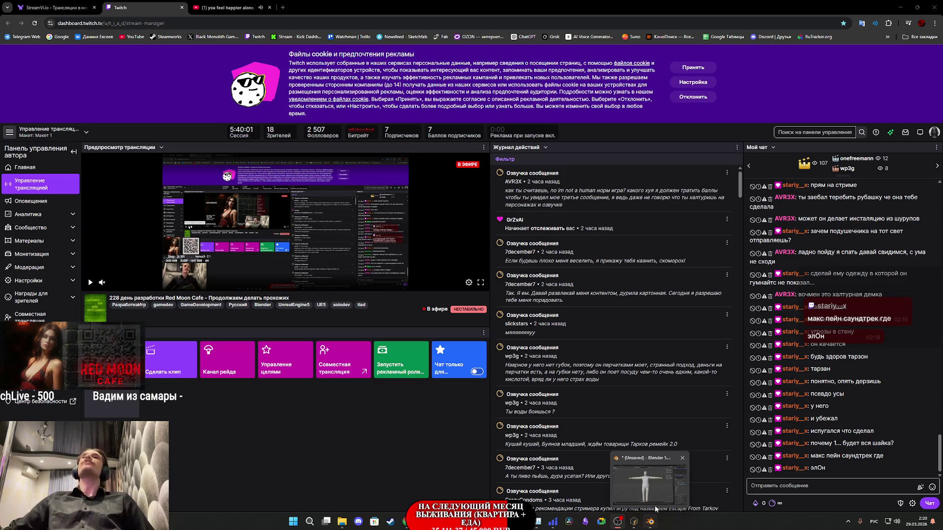
click(645, 525)
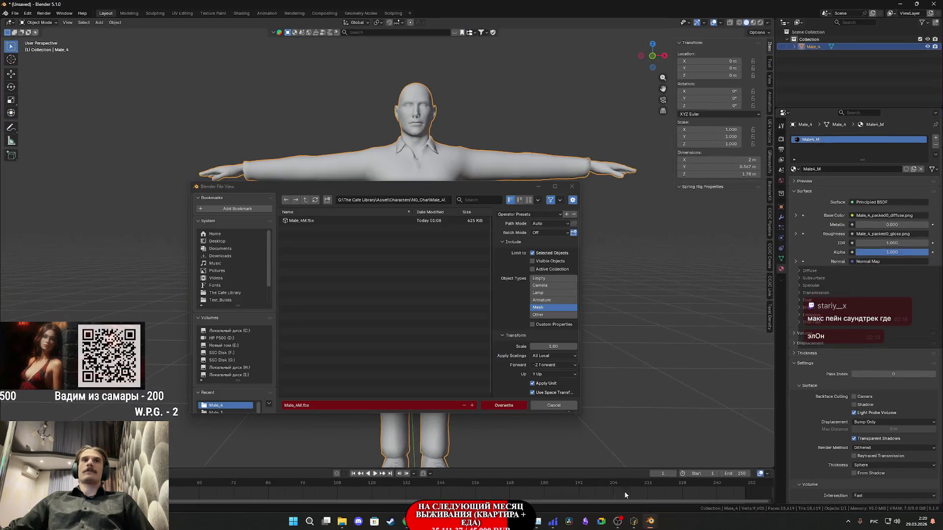
- Cancel the FBX export window and delete the Male_4 character
click(578, 186)
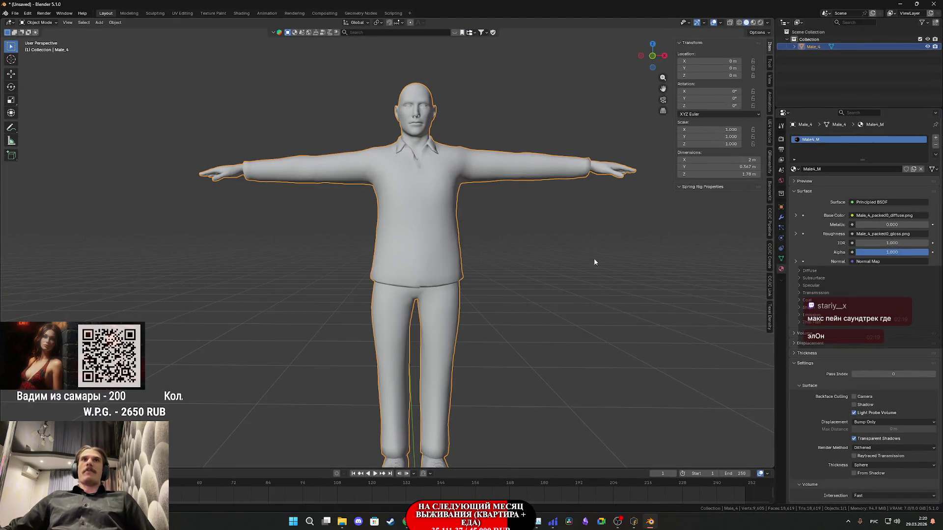
key(Delete)
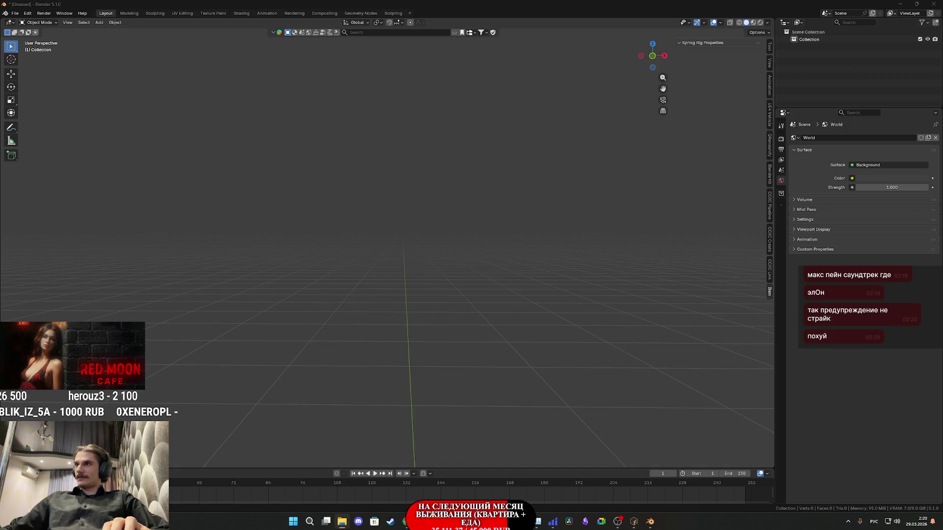
- Import the IXBT1 OBJ character and scale it to 0.01
drag(409, 324, 368, 325)
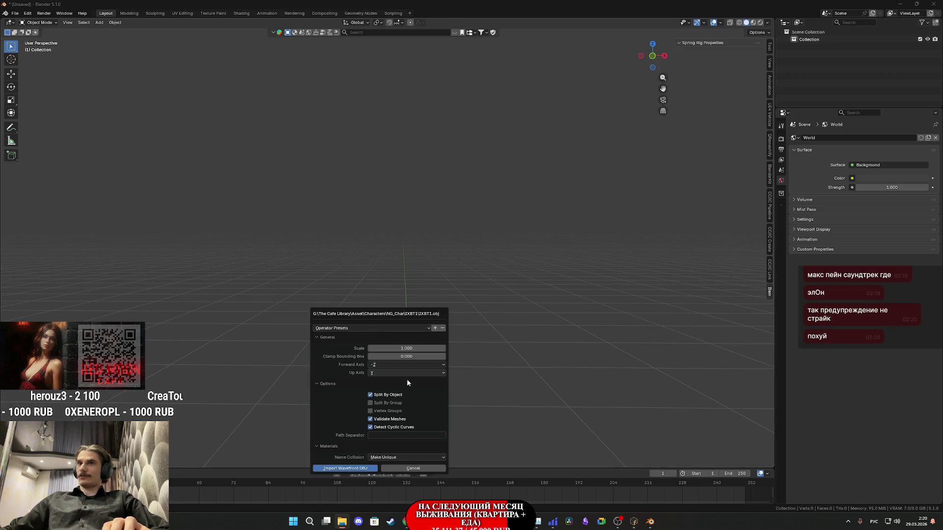
click(344, 468)
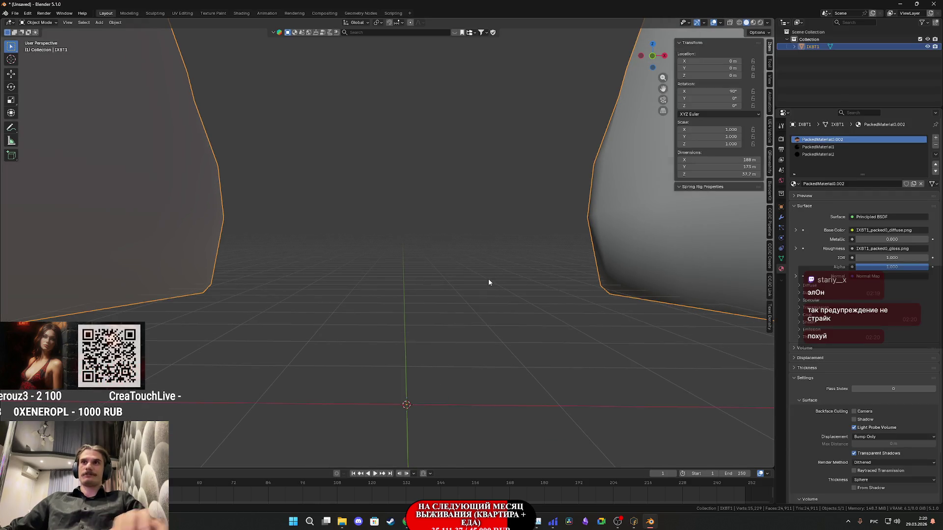
text(s0)
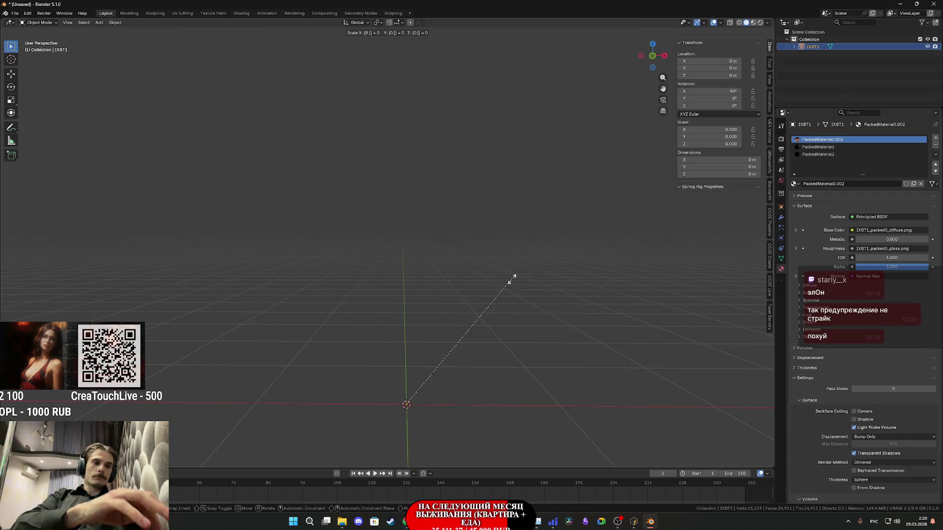
text(1)
key(Return)
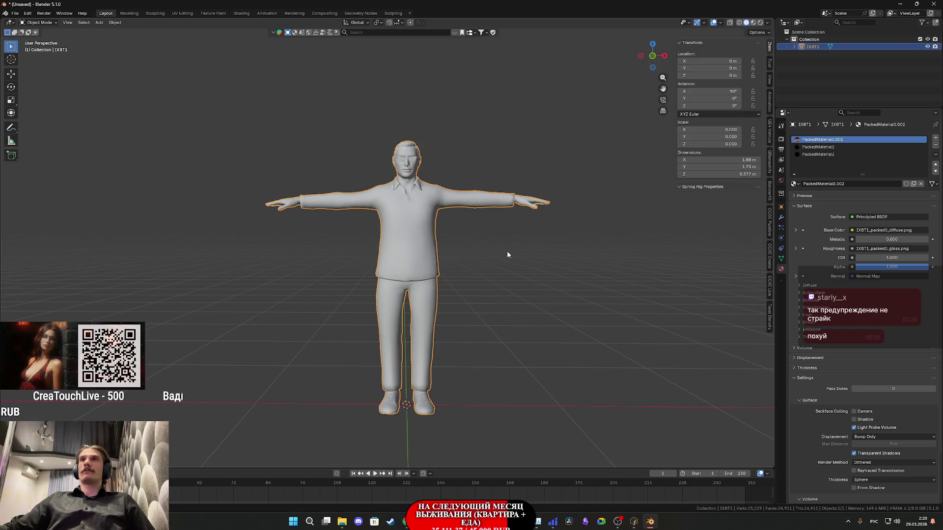
- Inspect PackedMaterial1 and PackedMaterial2 on the character, then enter Edit Mode
scroll(491, 275, up, 4)
shift+middle_drag(533, 225, 533, 388)
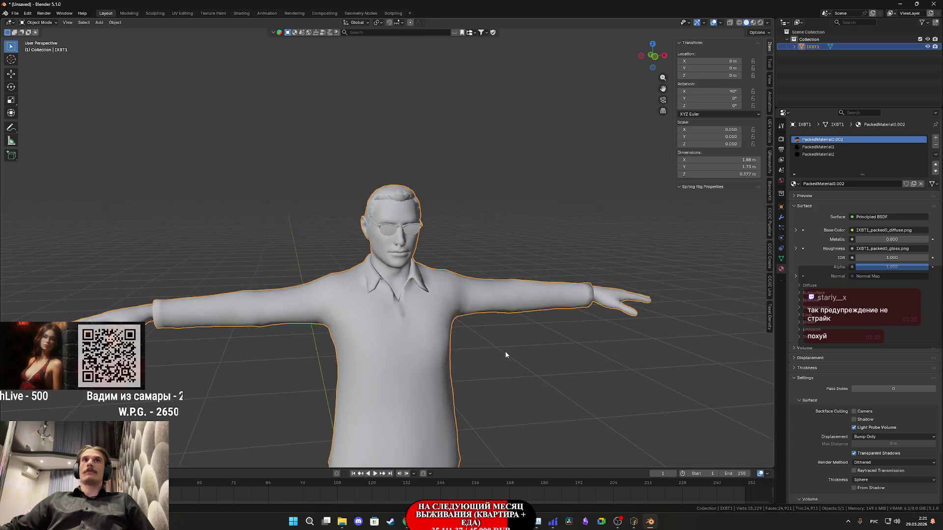
scroll(443, 220, up, 3)
click(825, 147)
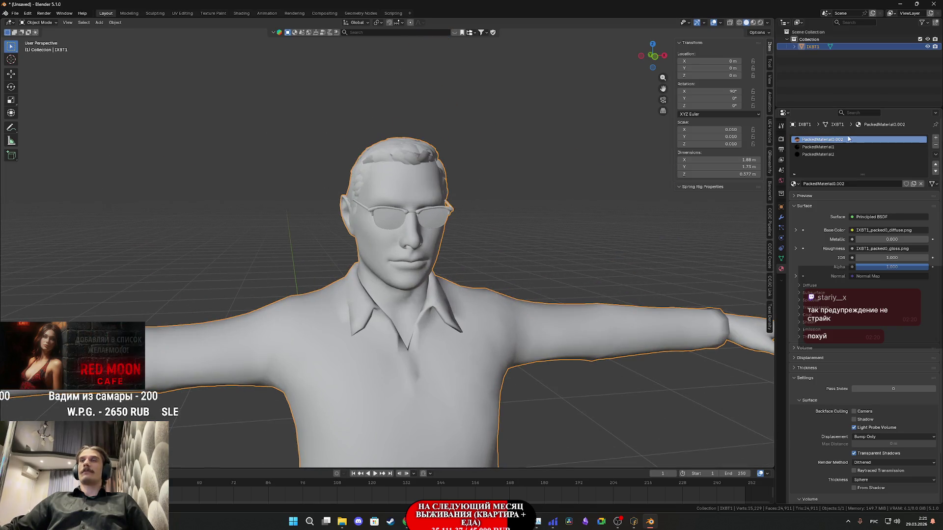
click(823, 155)
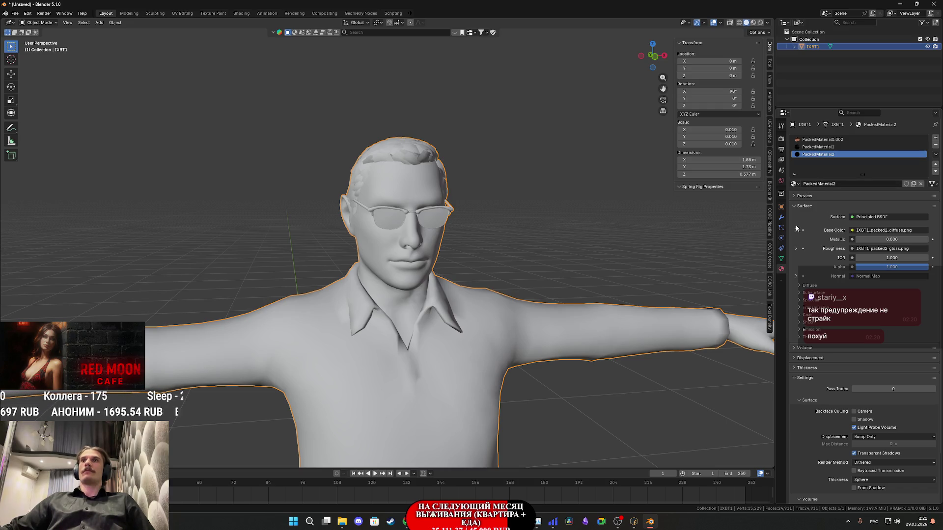
middle_drag(587, 231, 555, 234)
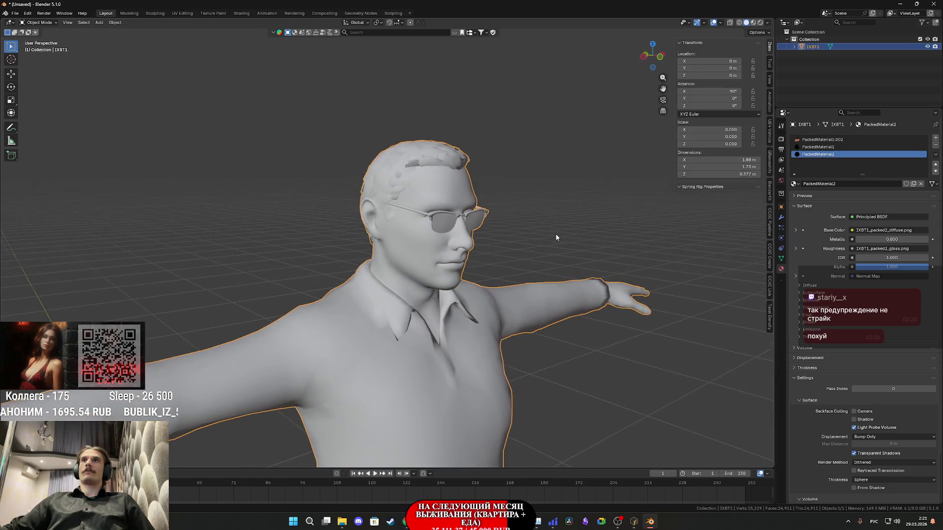
key(Tab)
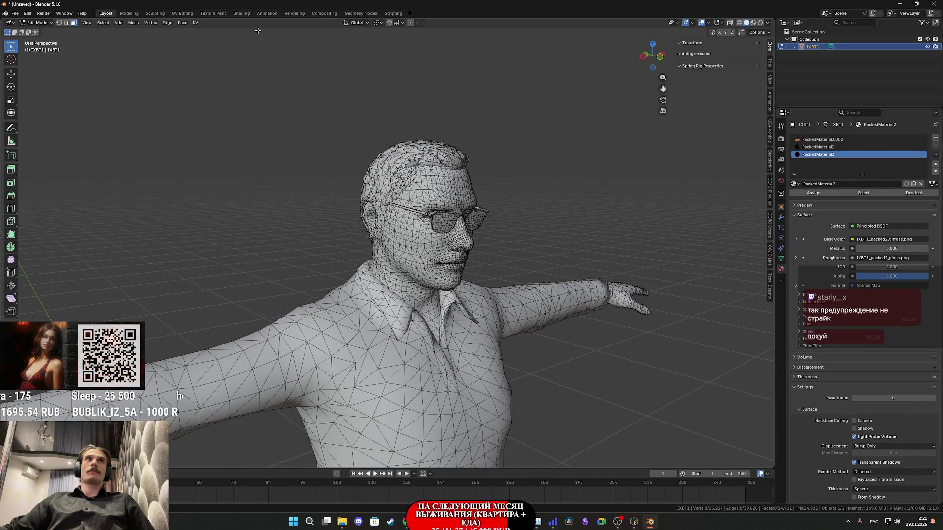
- In the UV Editing workspace, select the connected glasses lens from a front view
click(182, 13)
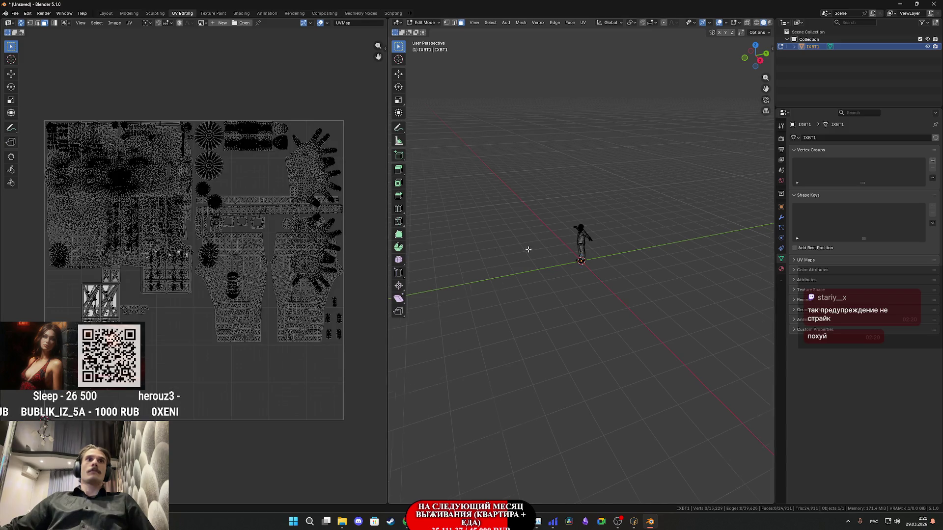
mouse_move(598, 224)
middle_down()
mouse_move(657, 194)
mouse_move(647, 290)
mouse_move(702, 249)
mouse_move(462, 297)
middle_up()
scroll(647, 290, up, 5)
scroll(702, 249, up, 4)
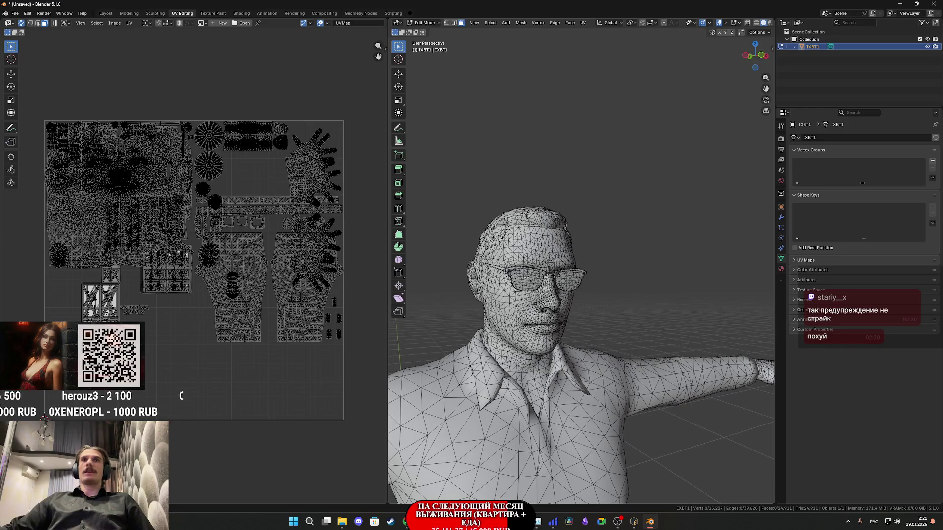
click(525, 277)
key(ctrl+l)
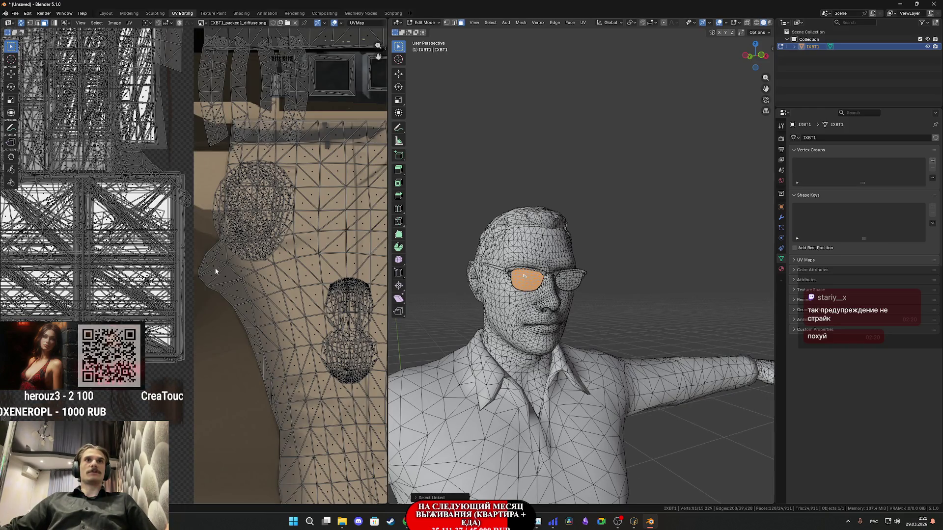
scroll(208, 273, down, 5)
scroll(207, 273, up, 1)
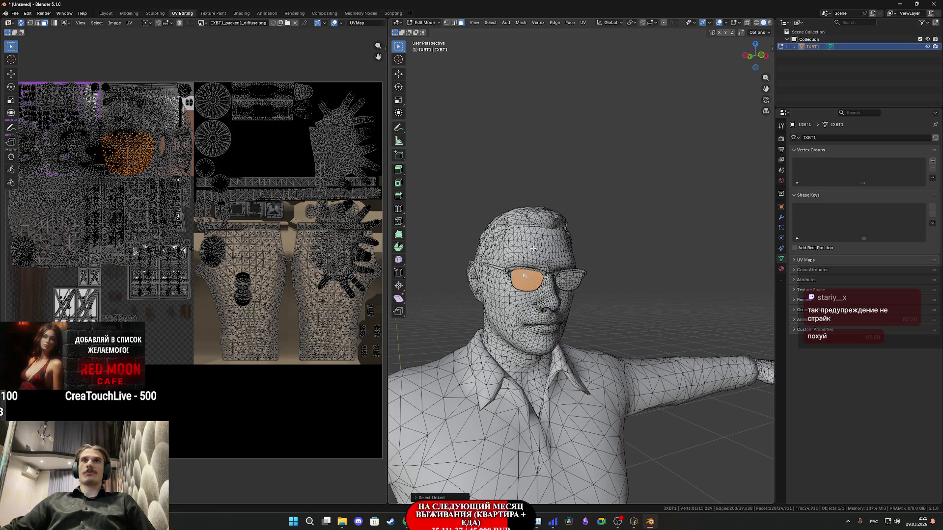
- Select the connected head, then the left lens, then the shirt to check their UVs
click(533, 248)
key(ctrl+l)
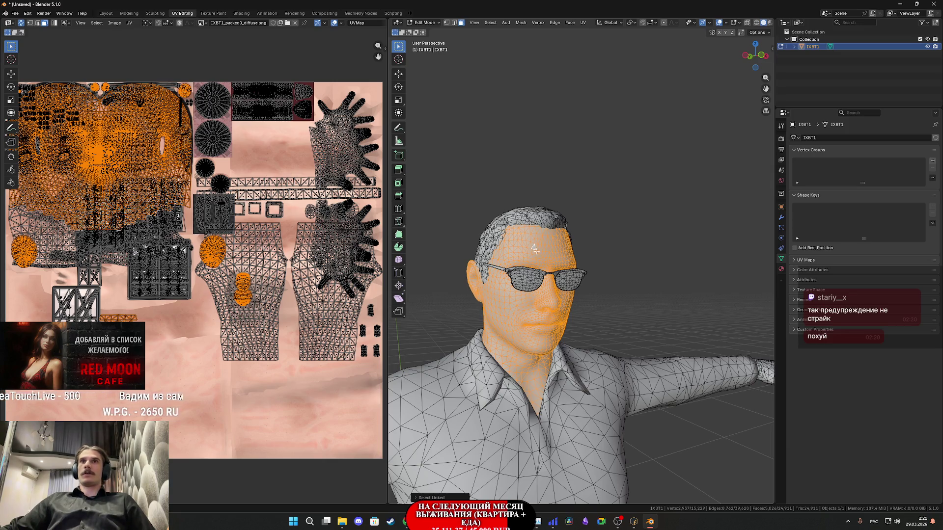
click(528, 278)
key(ctrl+l)
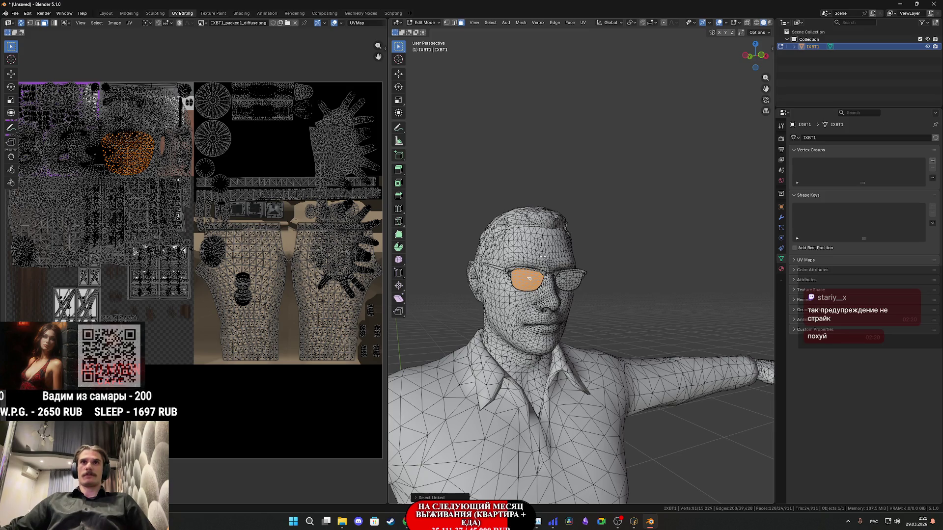
click(472, 419)
key(ctrl+l)
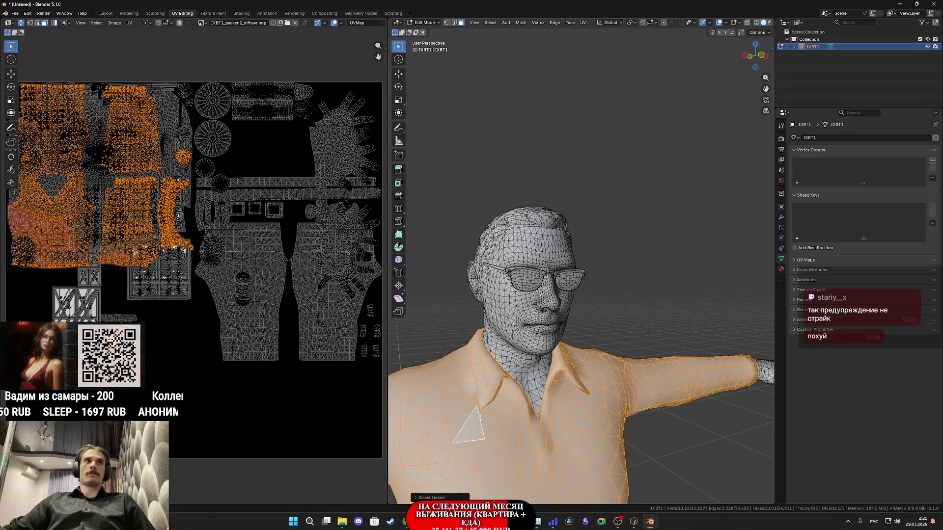
scroll(506, 431, down, 2)
scroll(639, 359, down, 3)
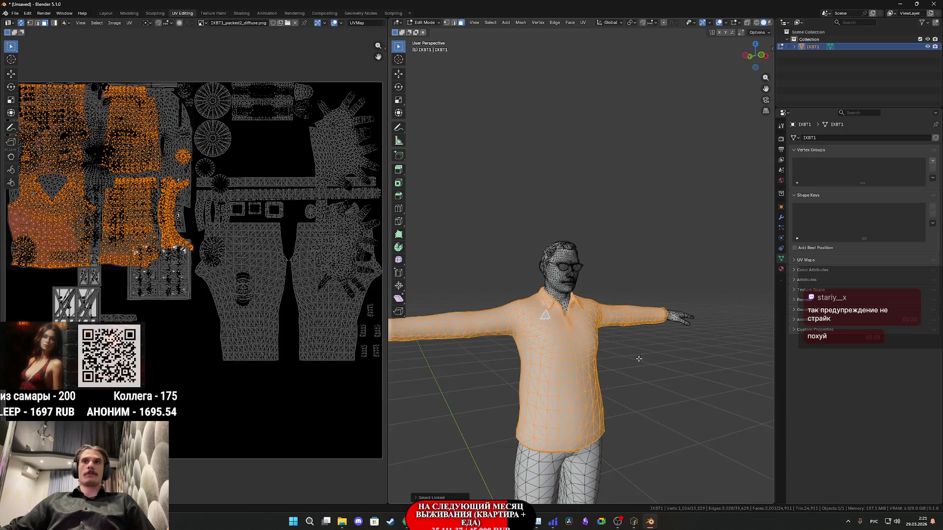
- Add the pants and both shoes to the selection
key(l)
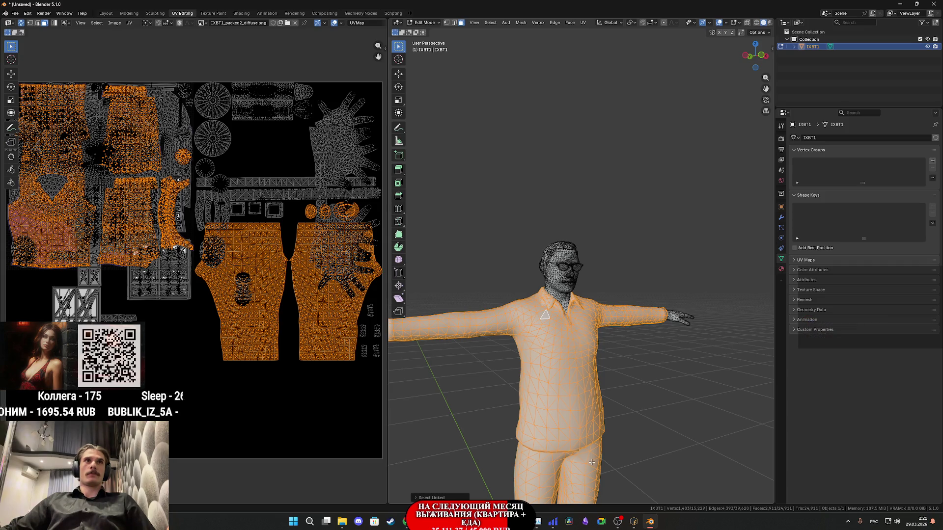
scroll(592, 462, down, 2)
scroll(591, 459, down, 2)
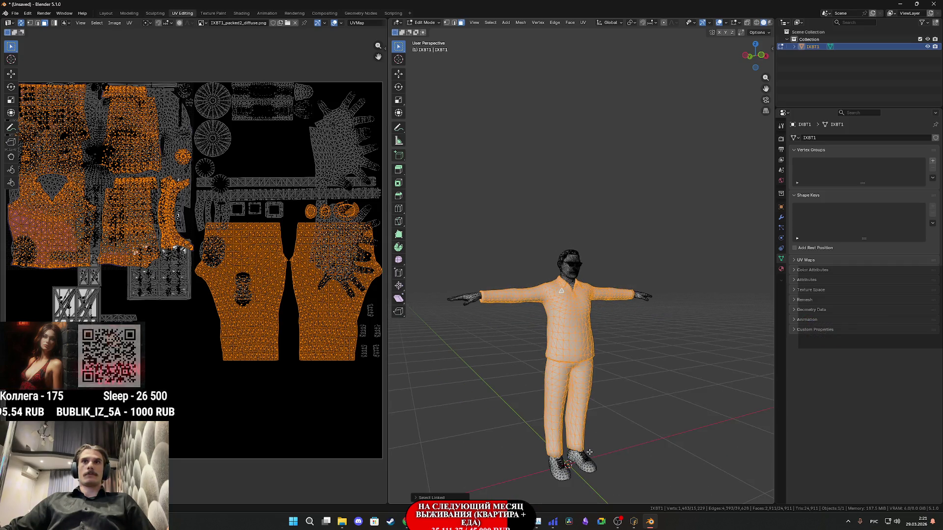
key(l)
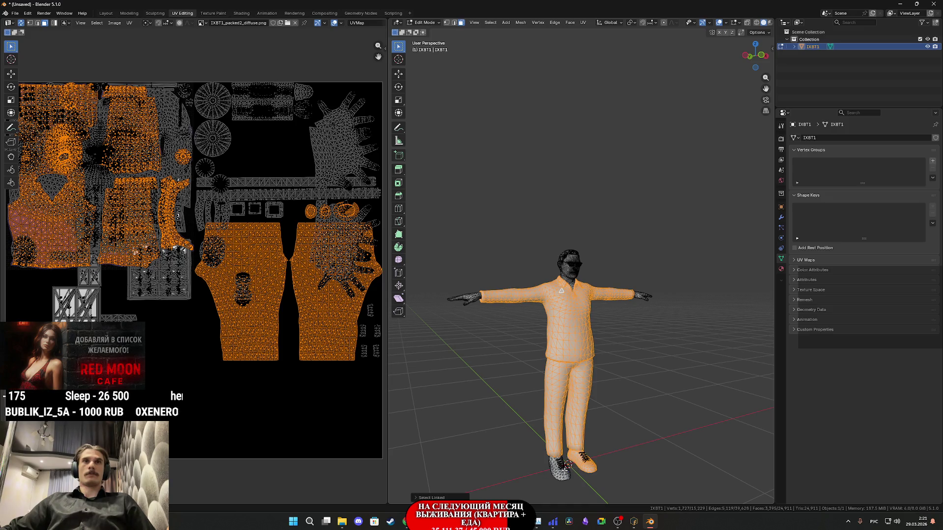
key(l)
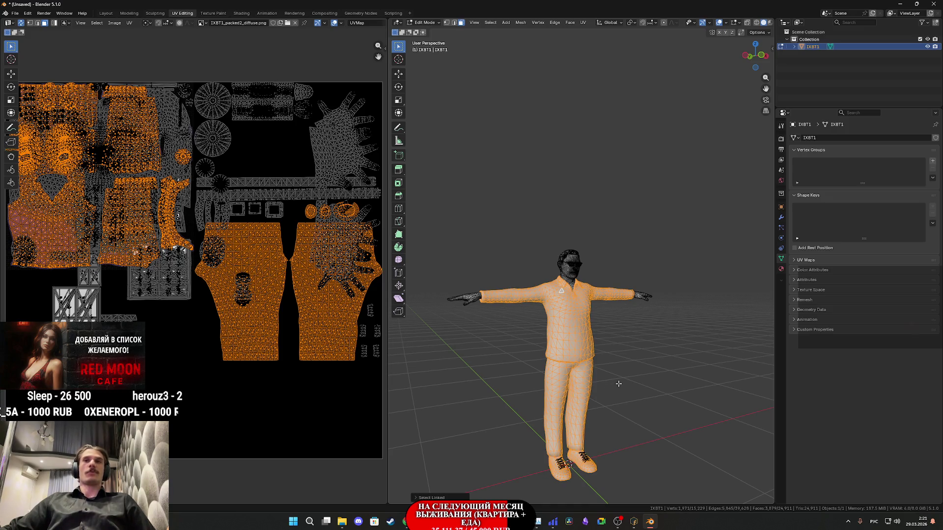
middle_drag(620, 366, 597, 382)
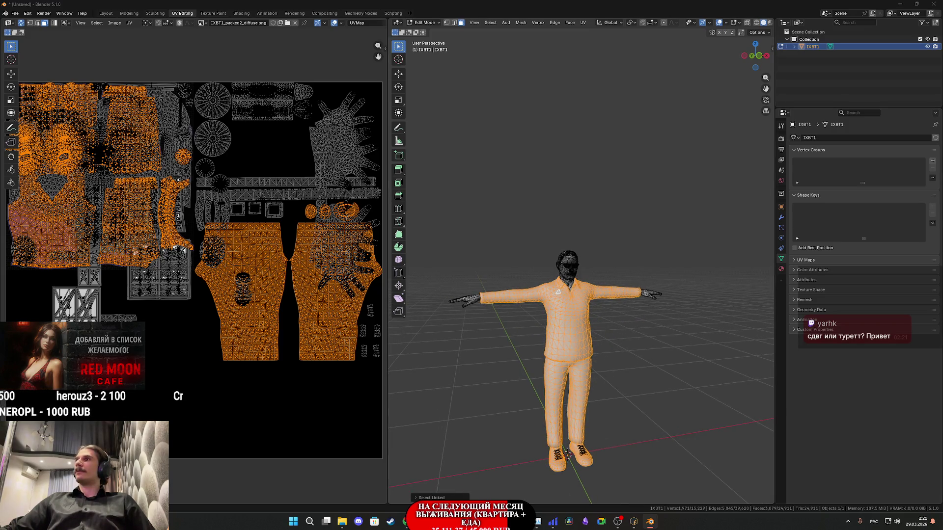
scroll(322, 225, up, 1)
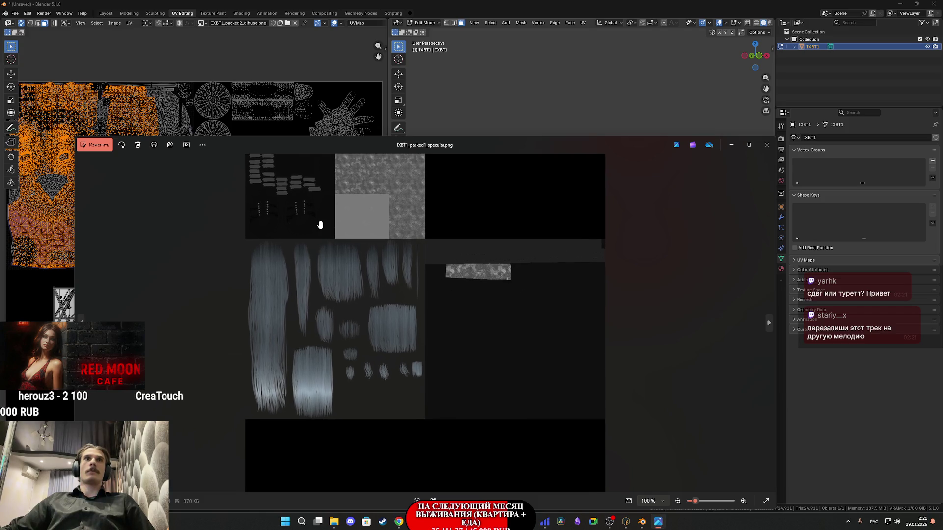
- Inspect the specular and packed2 diffuse texture atlases in Photos, closing both viewers
scroll(324, 241, up, 1)
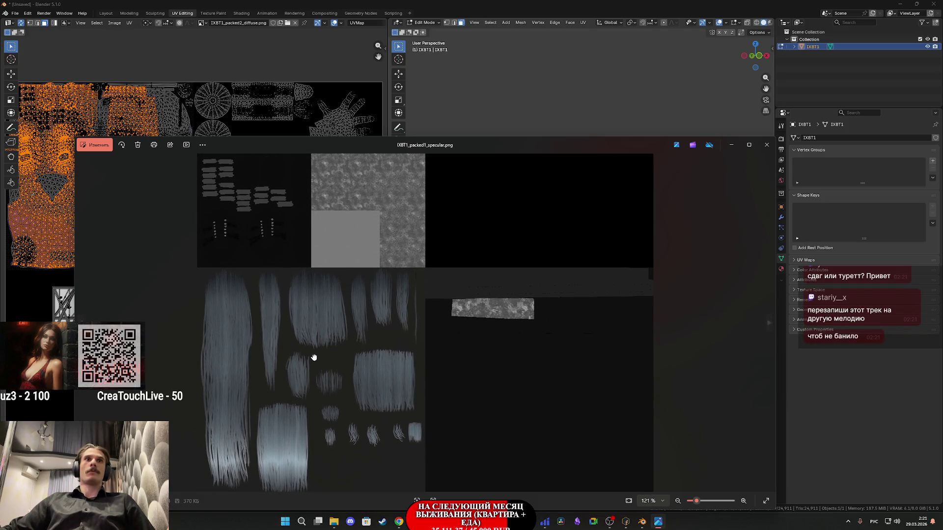
mouse_move(311, 362)
mouse_down()
mouse_move(360, 212)
mouse_move(328, 380)
mouse_up()
click(771, 144)
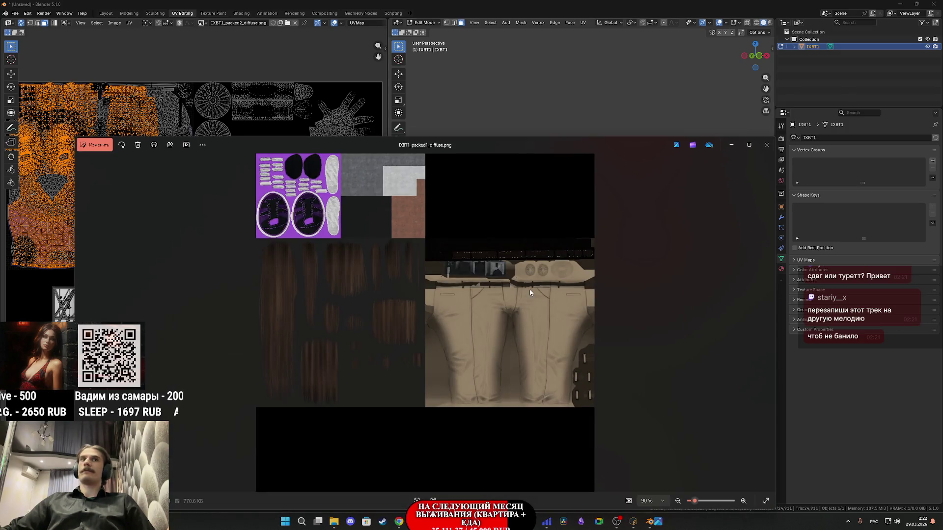
scroll(309, 337, up, 2)
mouse_move(358, 284)
mouse_down()
mouse_move(342, 398)
mouse_move(383, 364)
mouse_move(385, 409)
mouse_move(385, 396)
mouse_move(371, 412)
mouse_up()
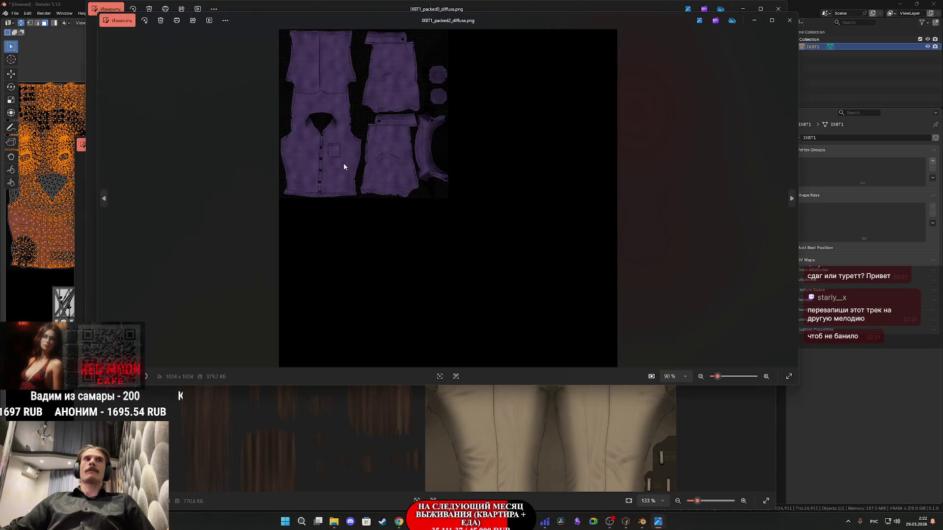
click(789, 20)
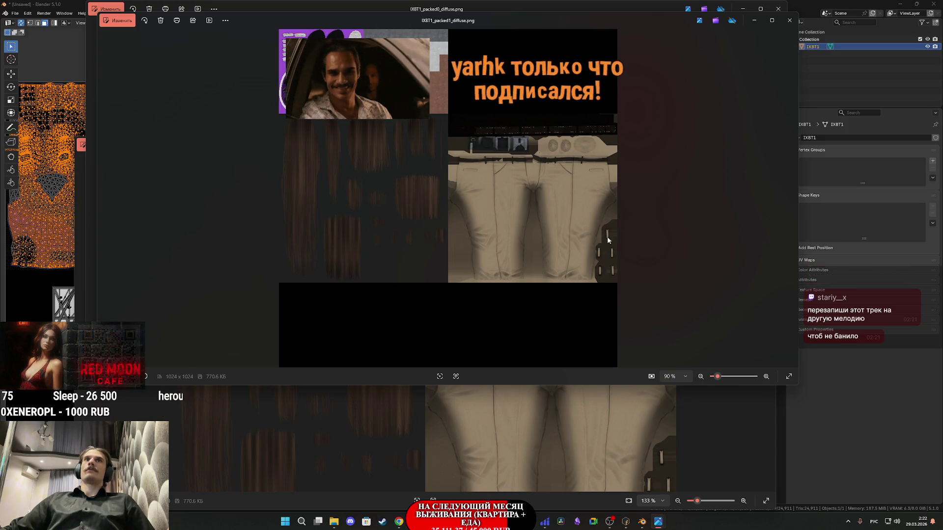
- Close the remaining diffuse and packed0 skin texture viewers and switch to Mixamo Fuse
scroll(530, 84, up, 3)
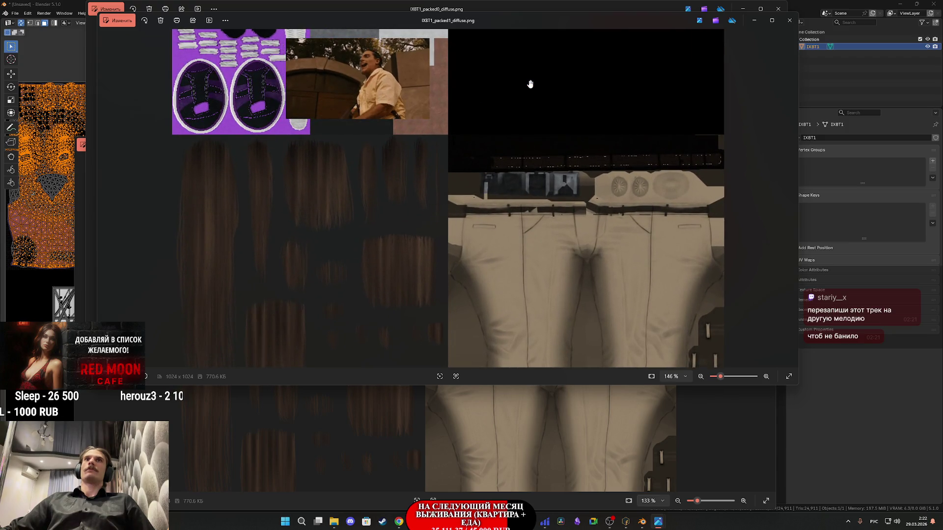
scroll(516, 119, down, 3)
click(793, 24)
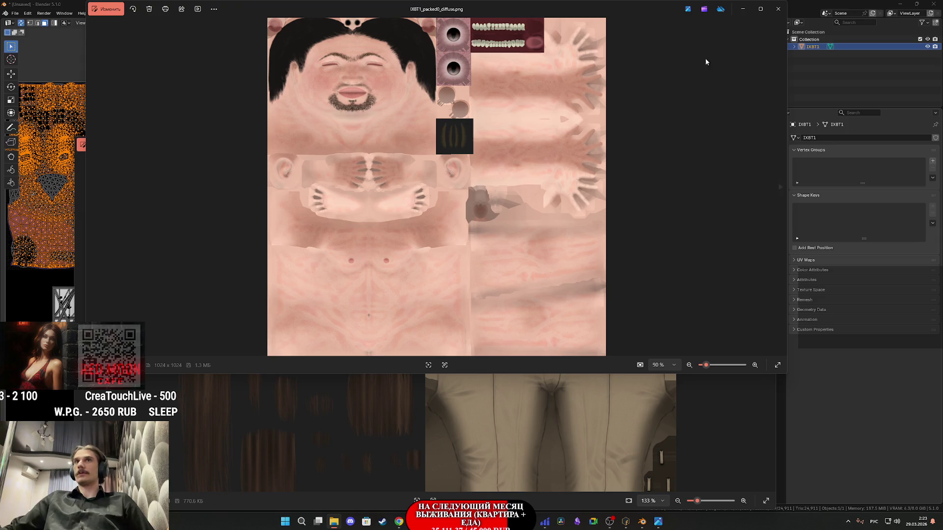
click(780, 10)
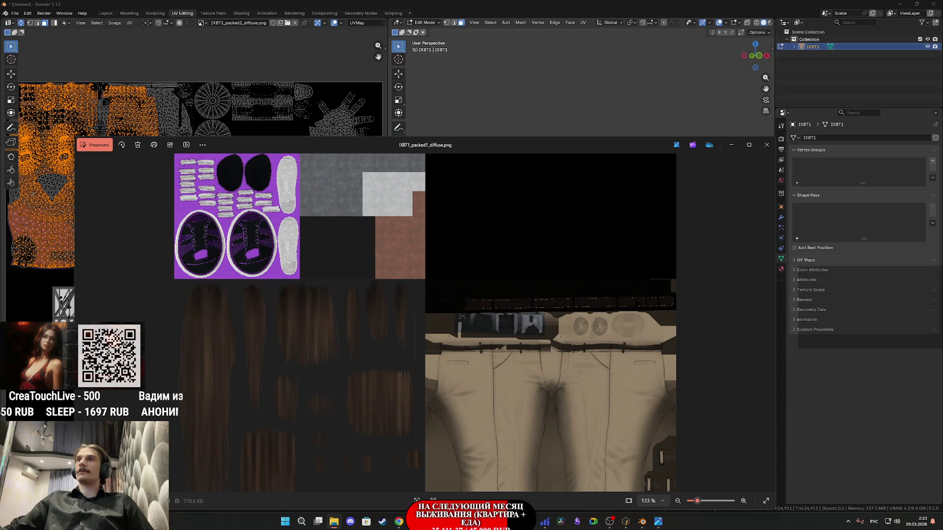
click(774, 145)
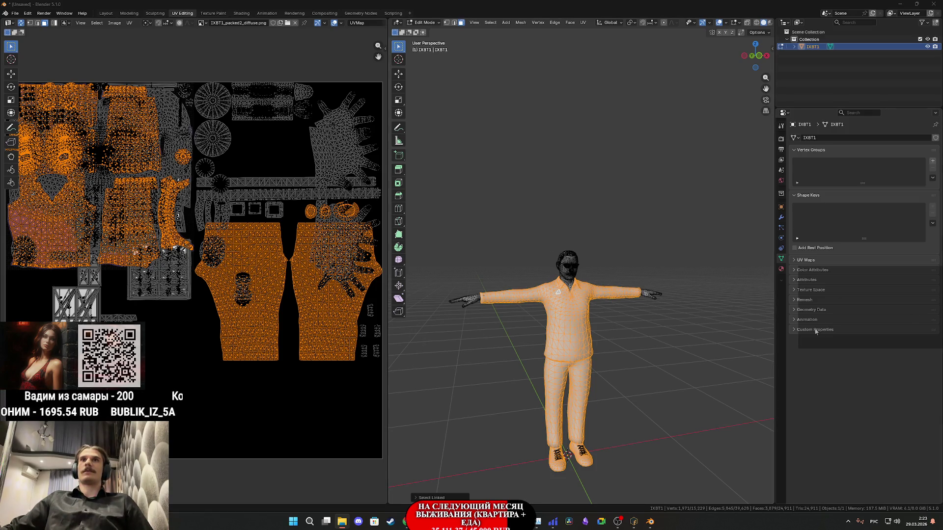
mouse_move(488, 522)
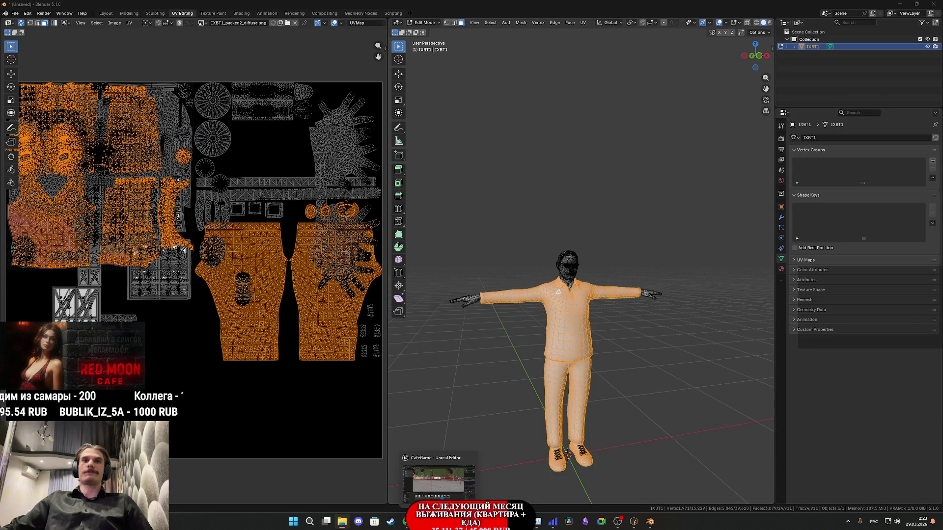
click(635, 524)
- Set the glasses' texture resolution to 1024 x 1024
click(578, 195)
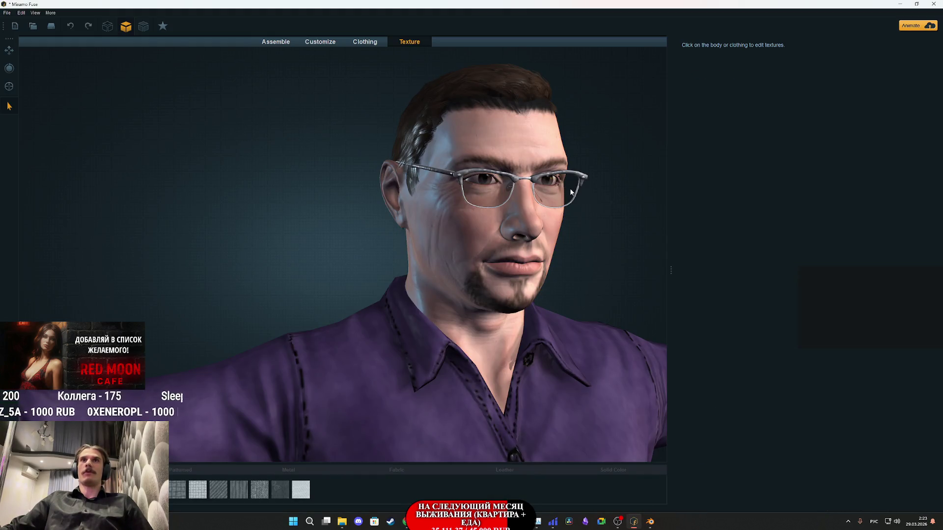
click(770, 117)
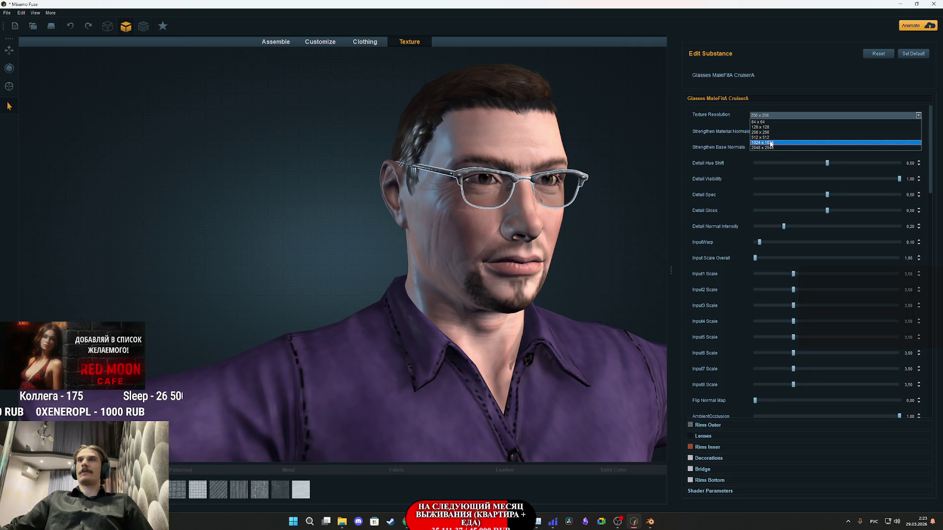
click(771, 141)
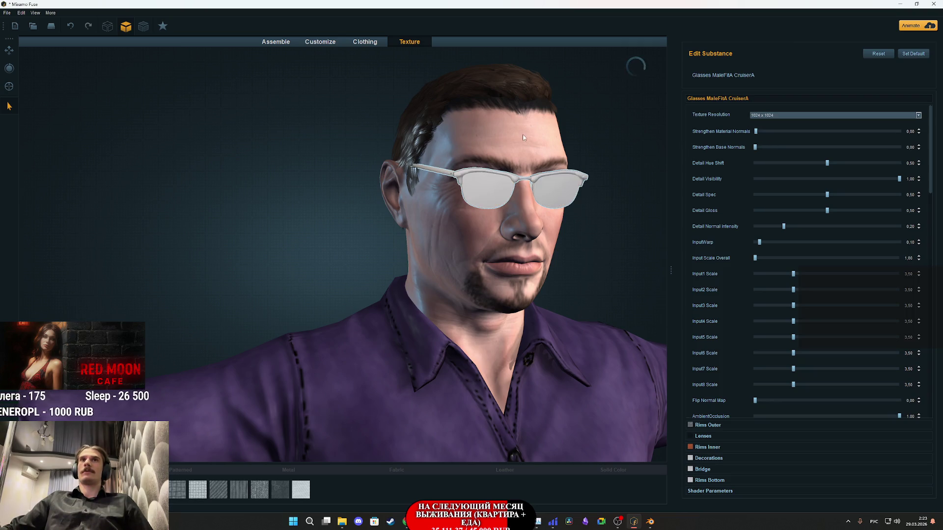
- Check the shirt and khakis, then set the shoes' texture resolution to 512 x 512
scroll(546, 356, down, 5)
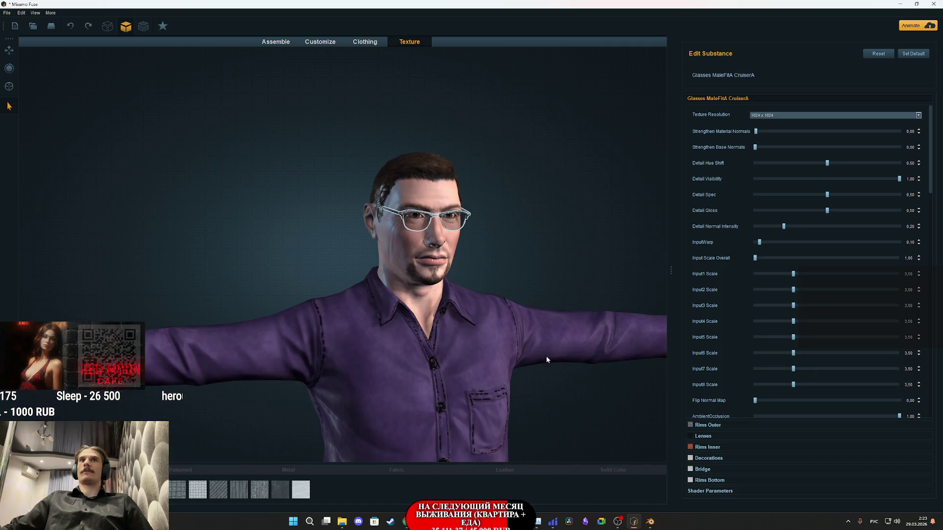
click(488, 364)
scroll(508, 329, down, 5)
click(389, 305)
click(378, 390)
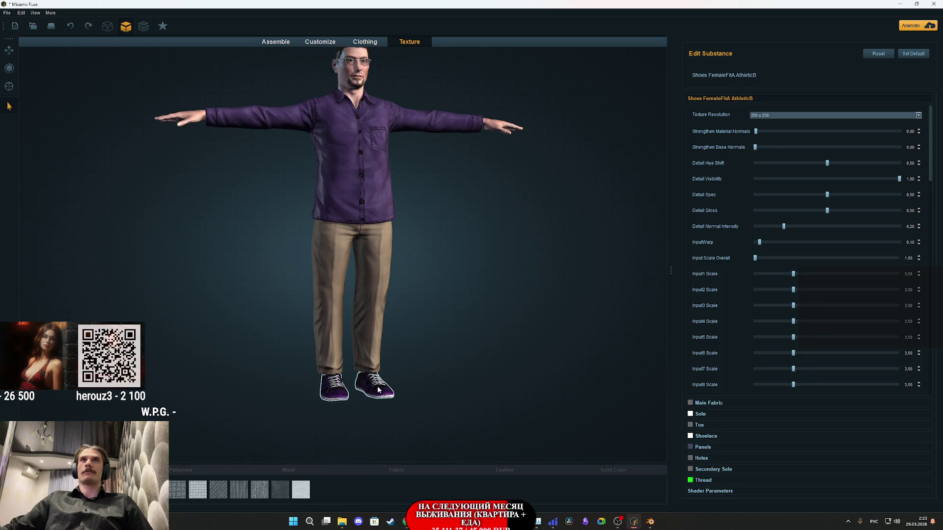
click(761, 118)
click(766, 129)
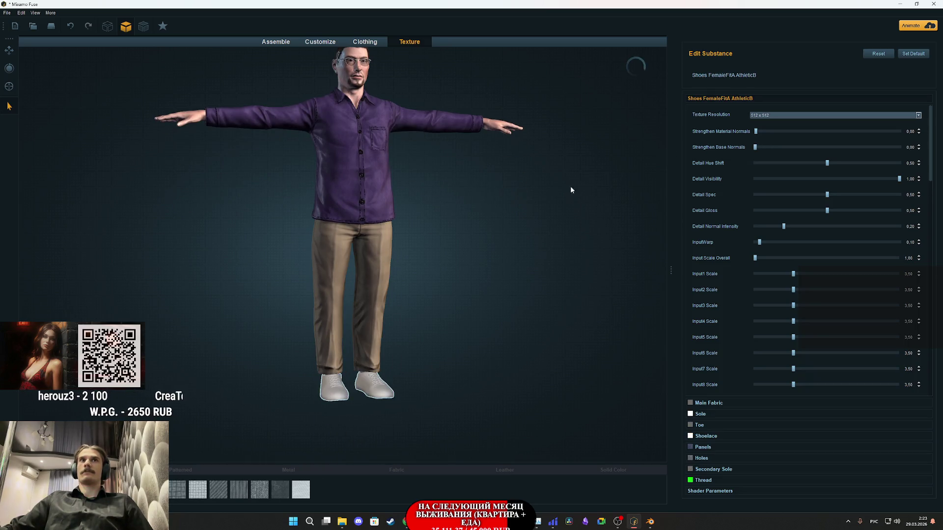
- Review the shirt, pants and glasses settings, then select the hair and zoom onto the head
scroll(463, 303, up, 2)
click(364, 296)
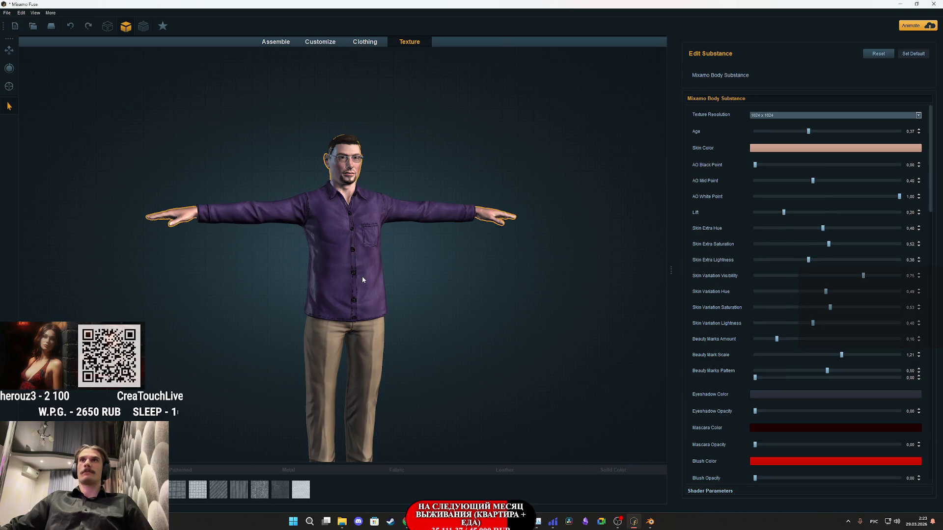
click(366, 335)
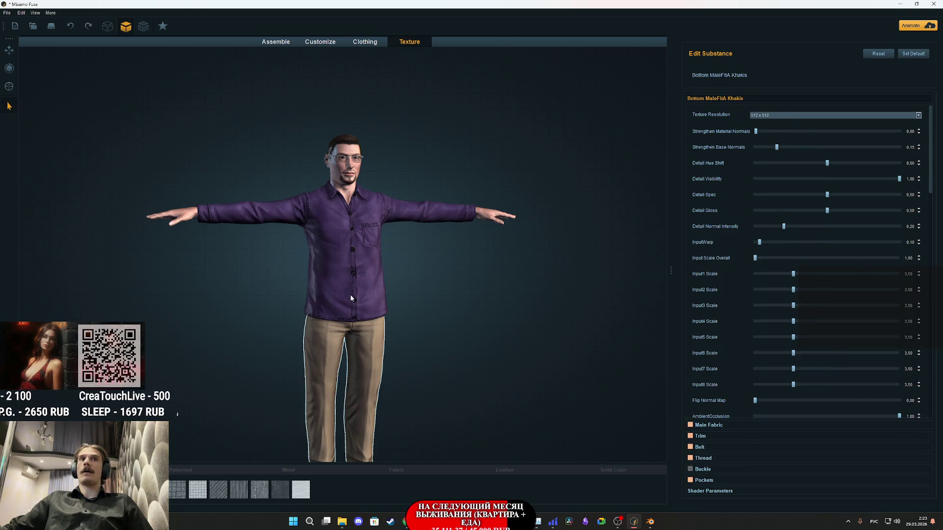
click(354, 282)
click(362, 352)
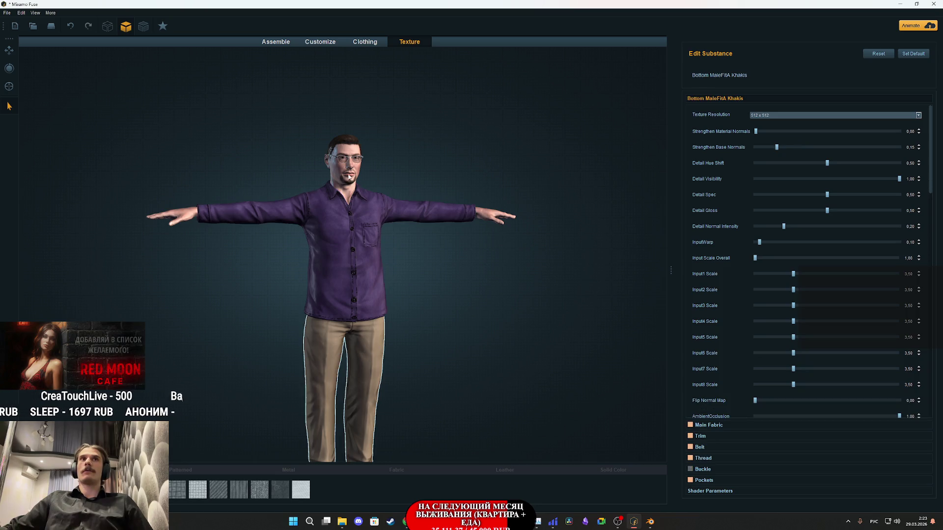
click(360, 158)
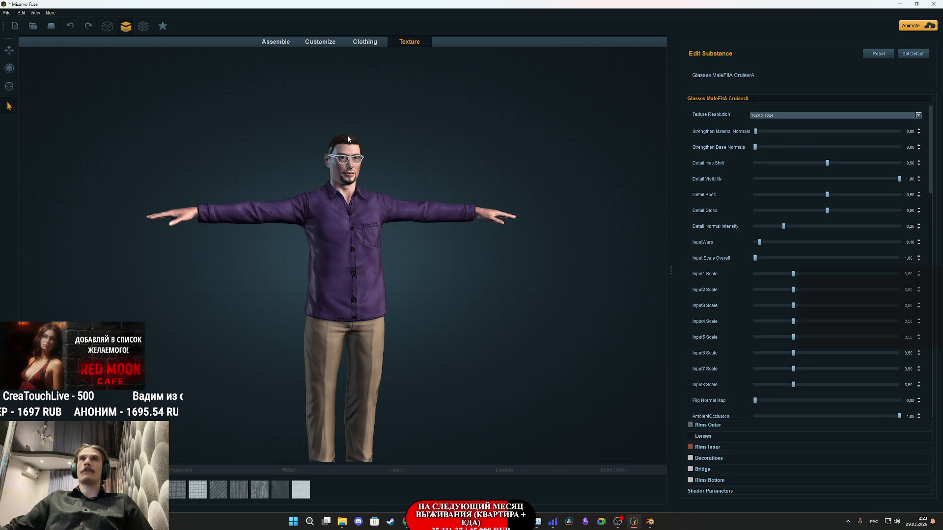
click(345, 142)
mouse_move(457, 315)
middle_down()
mouse_move(467, 206)
mouse_move(470, 374)
middle_up()
scroll(424, 240, up, 5)
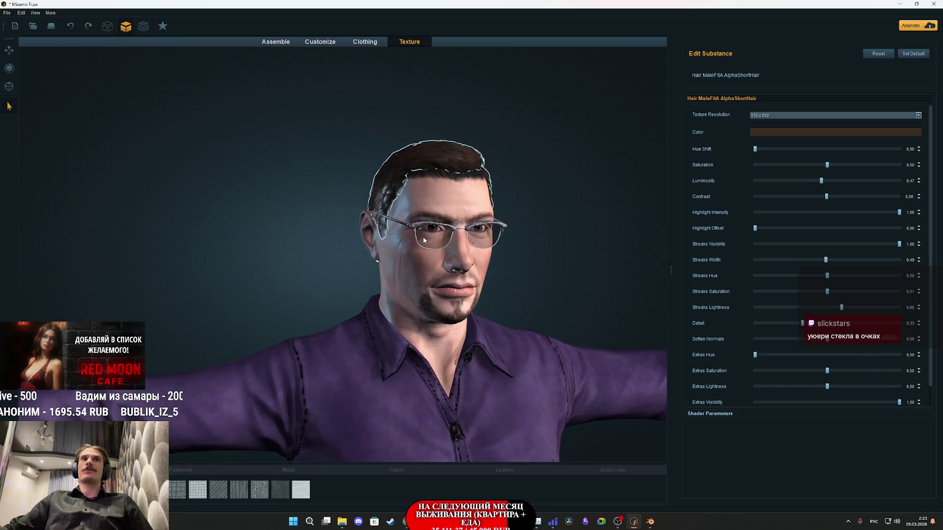
- Lighten the hair colour slightly in the colour picker and confirm it
click(776, 132)
click(180, 65)
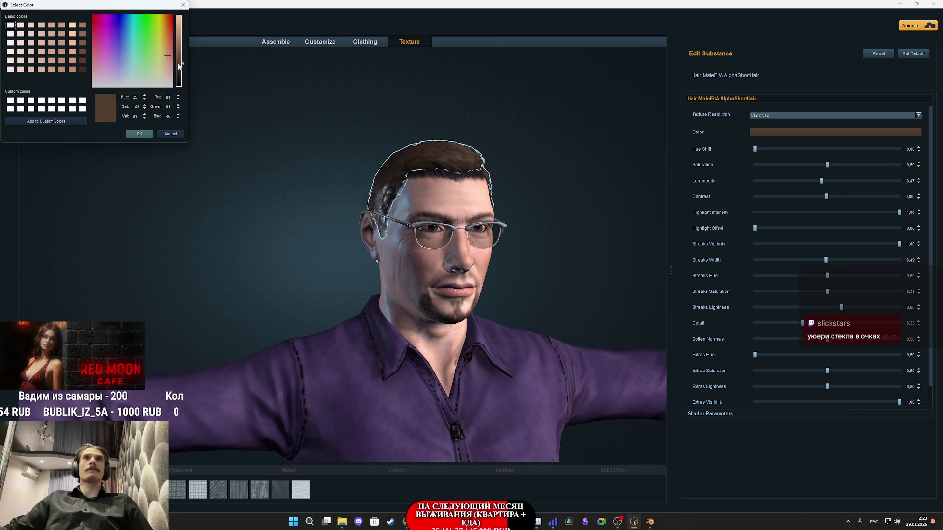
drag(180, 64, 181, 60)
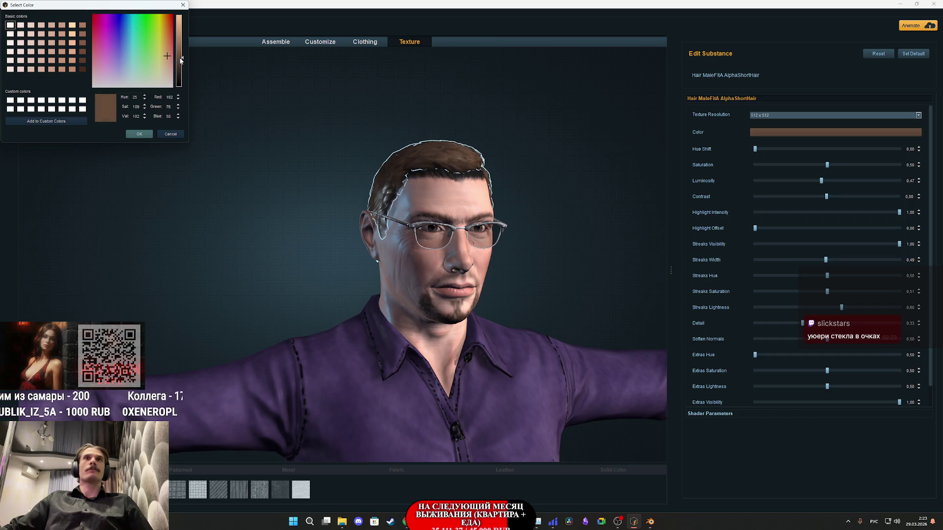
click(139, 133)
- Select the body and scroll down to its hair colour setting
click(569, 243)
mouse_move(570, 243)
middle_down()
mouse_move(497, 272)
mouse_move(433, 228)
middle_up()
click(433, 228)
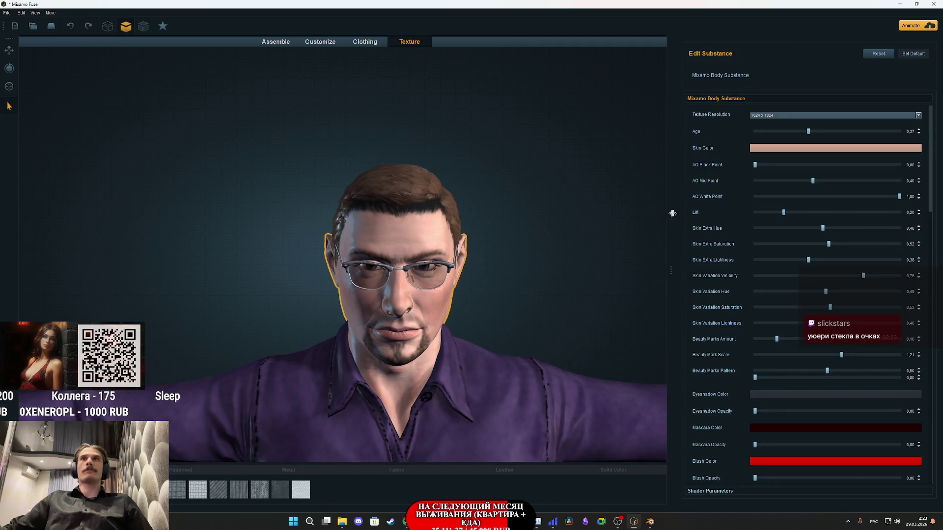
scroll(718, 303, down, 5)
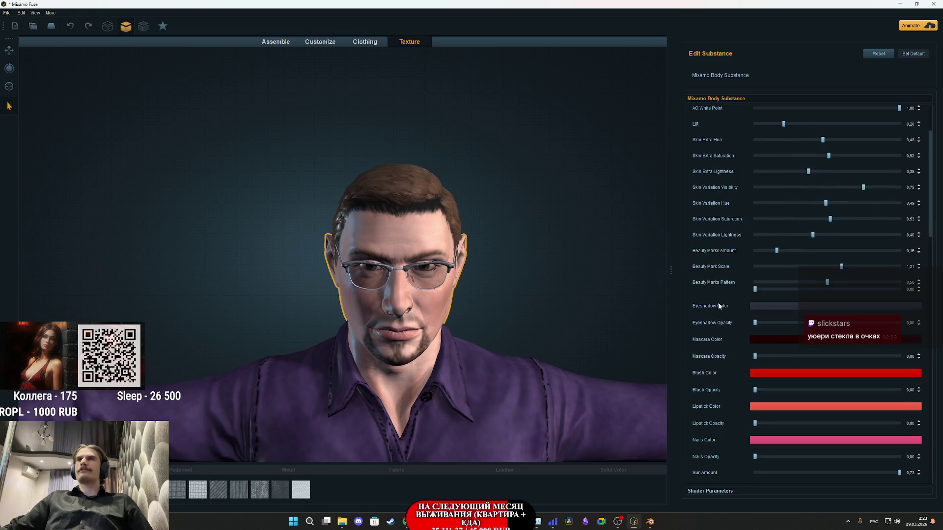
scroll(719, 306, down, 10)
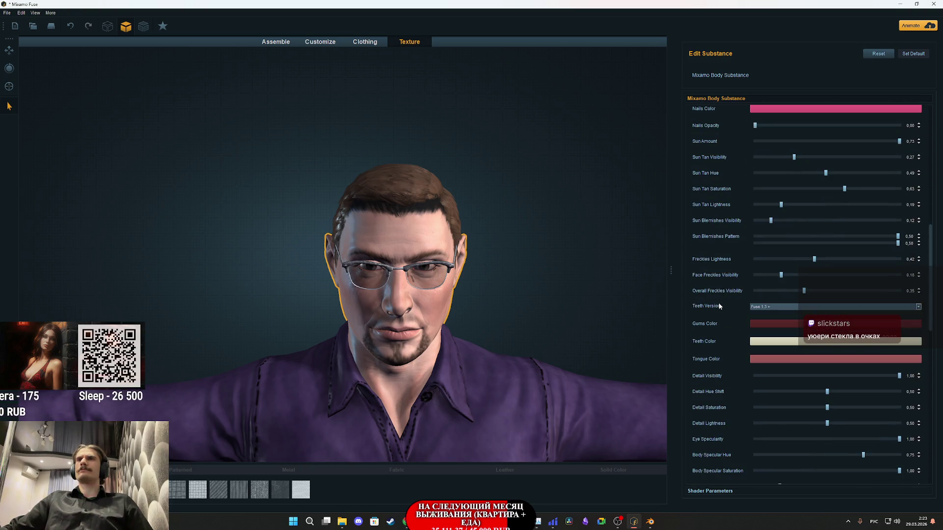
scroll(720, 309, down, 1)
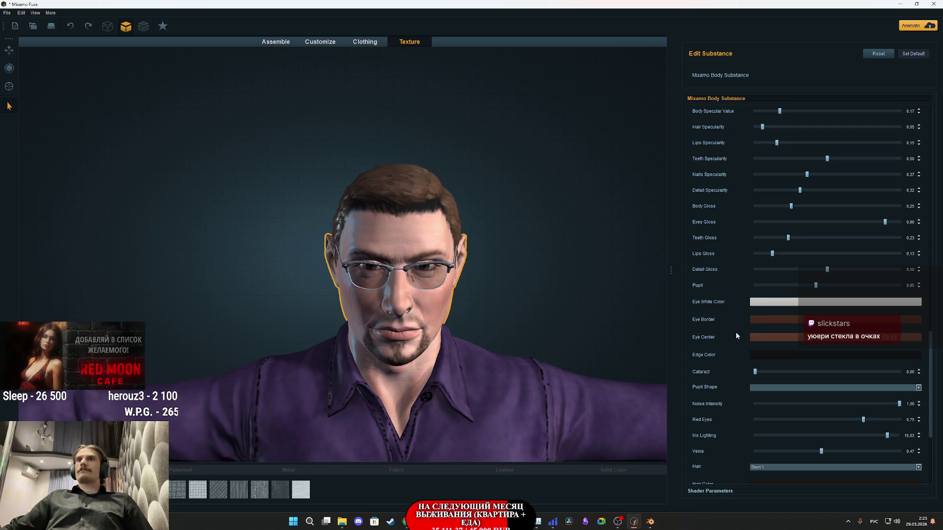
scroll(736, 350, down, 5)
- Try reddish-brown swatches and different brightness values for the hair colour
click(766, 377)
drag(181, 79, 177, 63)
drag(174, 69, 175, 72)
click(83, 61)
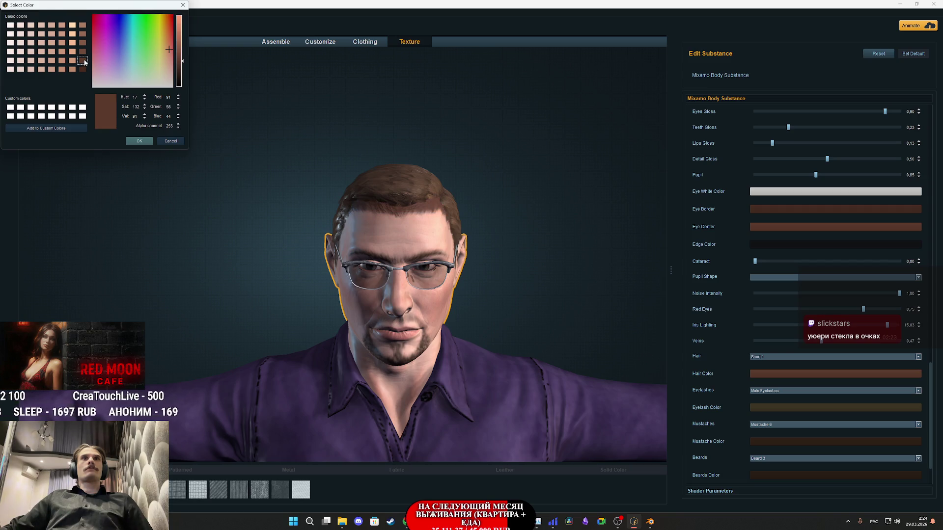
click(84, 69)
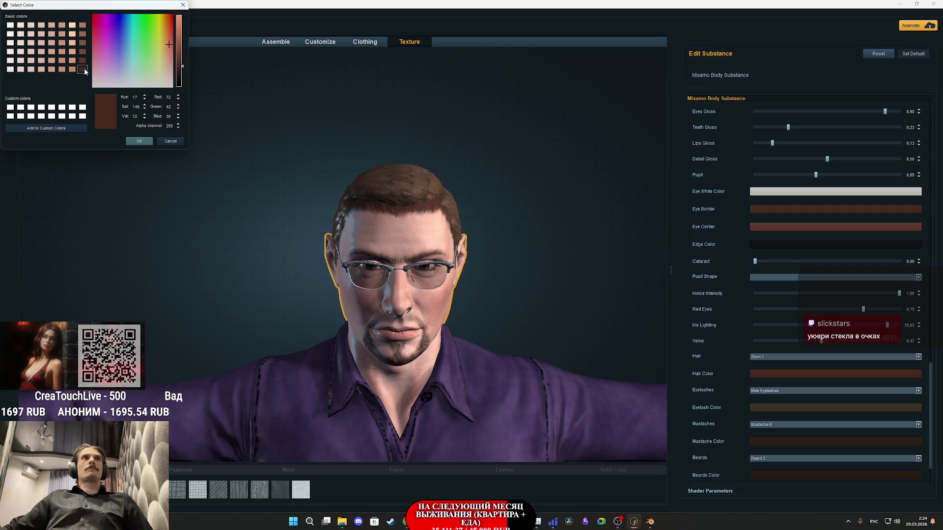
click(177, 74)
drag(177, 77, 181, 67)
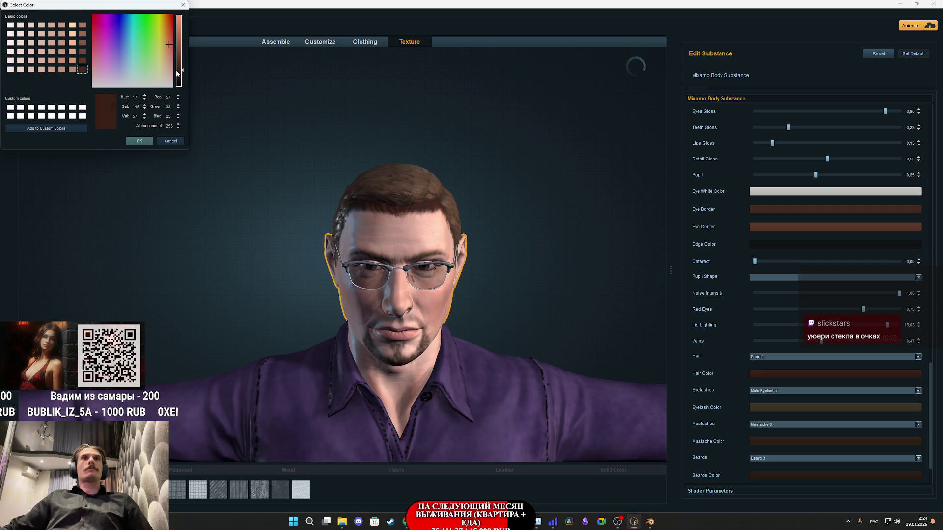
- Settle on the dark brown swatch (91, 58, 44) for the hair and confirm
mouse_move(605, 284)
mouse_down()
mouse_move(780, 276)
mouse_move(535, 235)
mouse_up()
scroll(531, 234, up, 3)
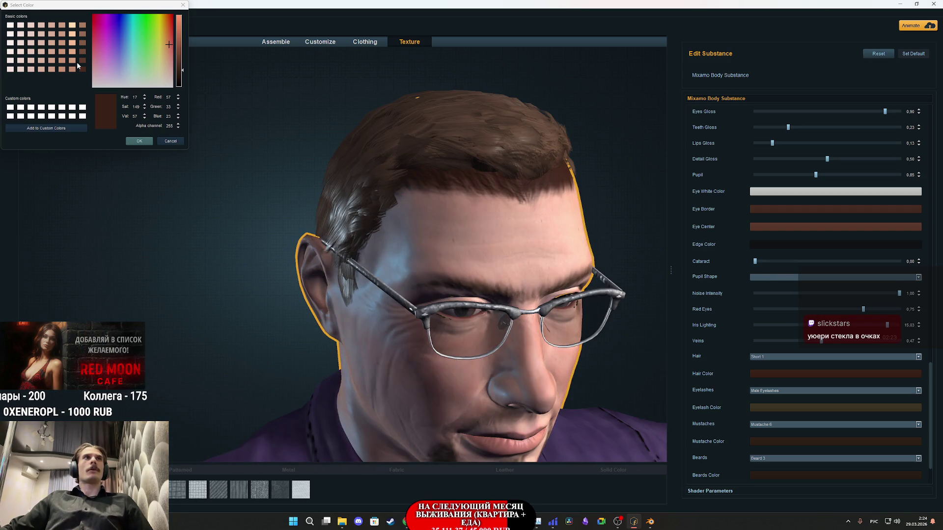
click(83, 26)
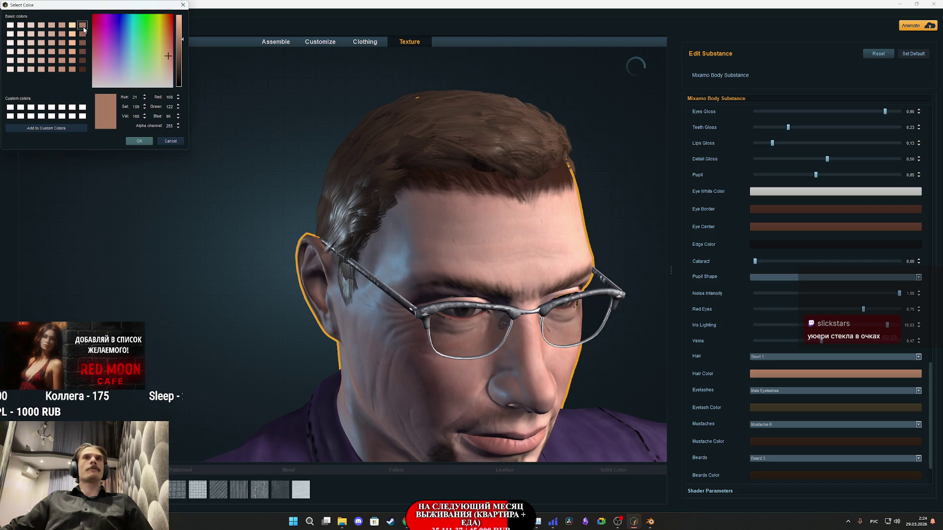
click(82, 61)
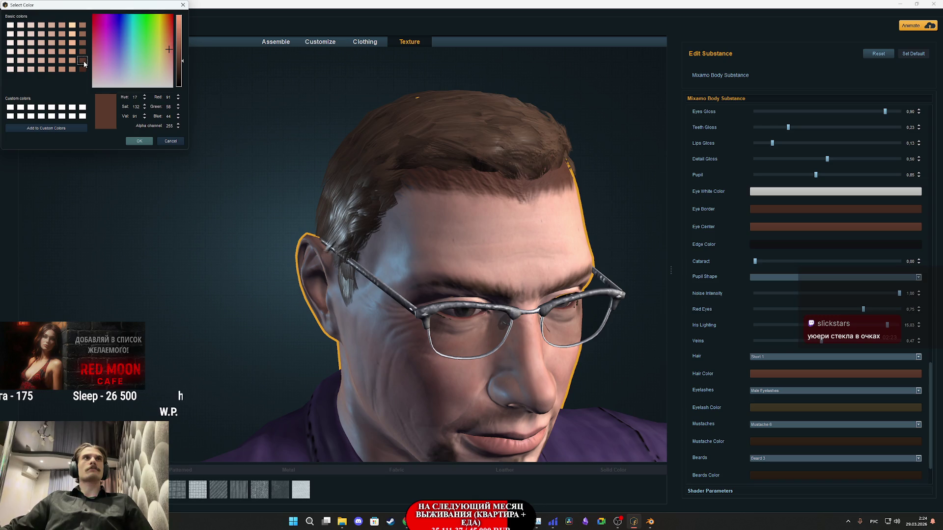
click(141, 143)
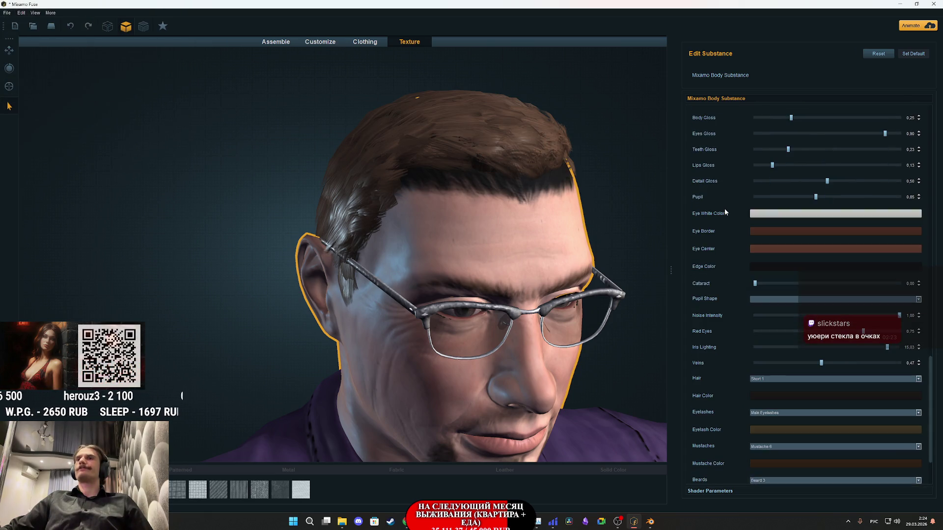
- Switch the Hair option to None, then to Buzzed 1
click(762, 386)
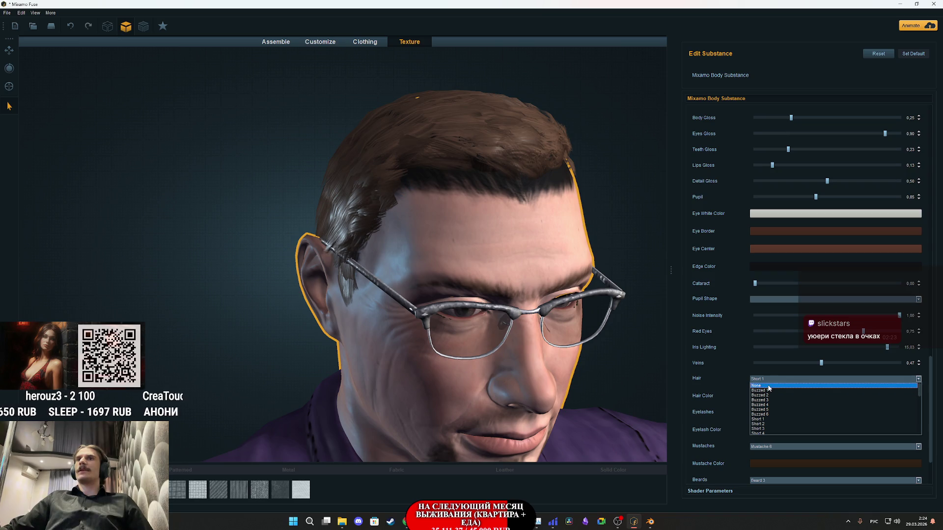
click(770, 385)
mouse_move(567, 255)
mouse_down()
mouse_move(511, 296)
mouse_move(646, 319)
mouse_up()
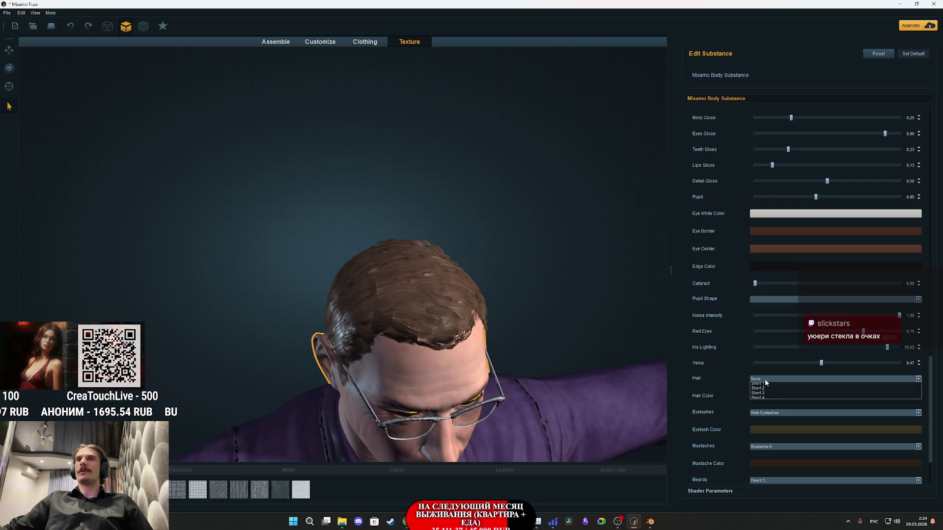
click(764, 390)
mouse_move(603, 367)
mouse_down()
mouse_move(503, 307)
mouse_move(593, 302)
mouse_move(403, 304)
mouse_move(671, 307)
mouse_move(614, 346)
mouse_move(570, 351)
mouse_move(535, 330)
mouse_move(481, 270)
mouse_up()
- Delete the hair mesh, undo the deletion, and zoom out to the full body
click(408, 198)
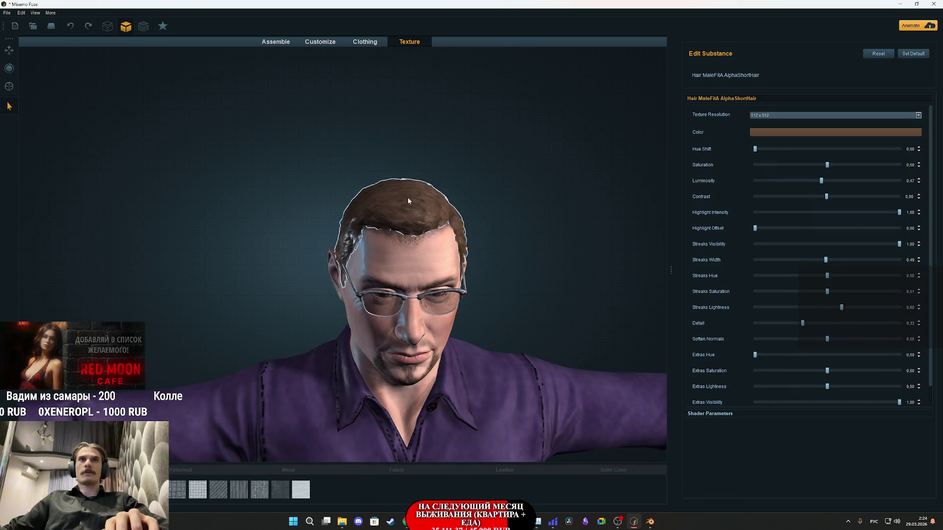
key(Delete)
key(ctrl+z)
mouse_move(524, 261)
mouse_down()
mouse_move(558, 305)
mouse_move(585, 263)
mouse_move(534, 273)
mouse_up()
scroll(533, 272, down, 5)
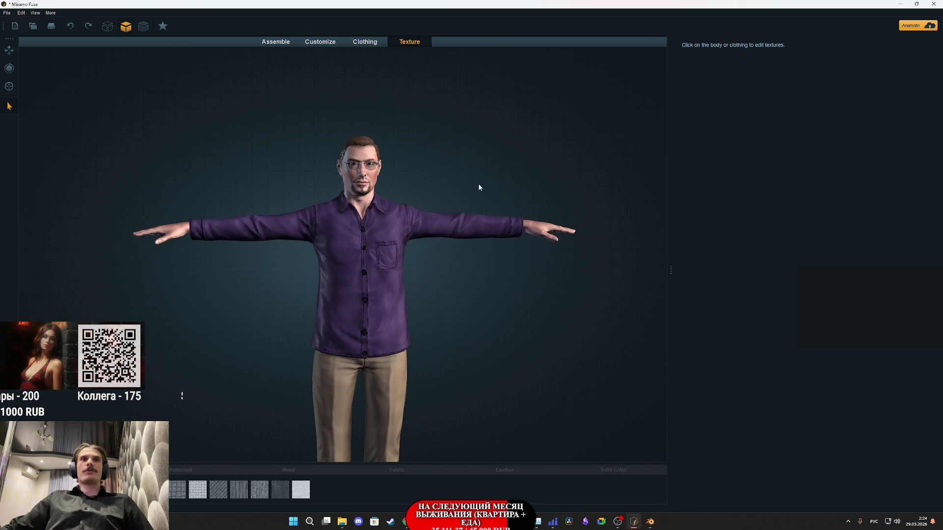
- Start an OBJ export, accepting the Pack Textures and UVs options at 1024
click(7, 12)
mouse_move(29, 98)
click(162, 99)
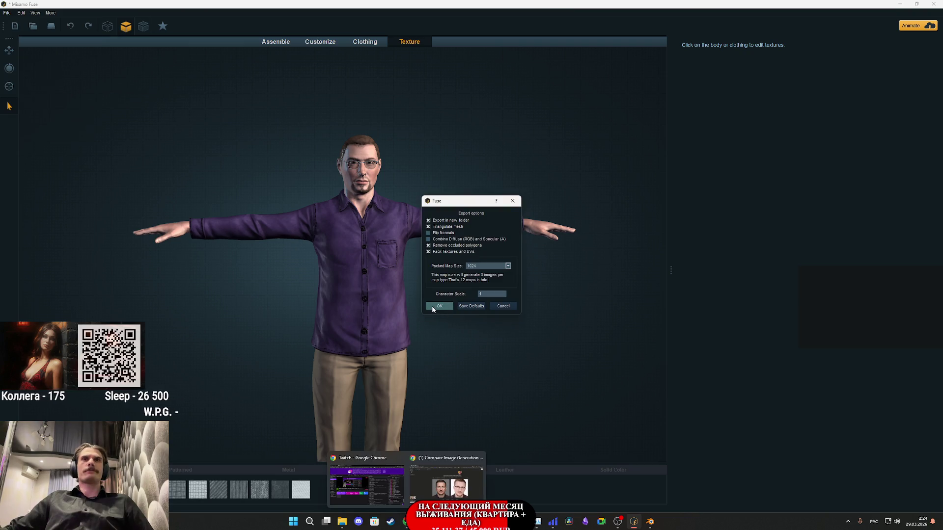
key(Return)
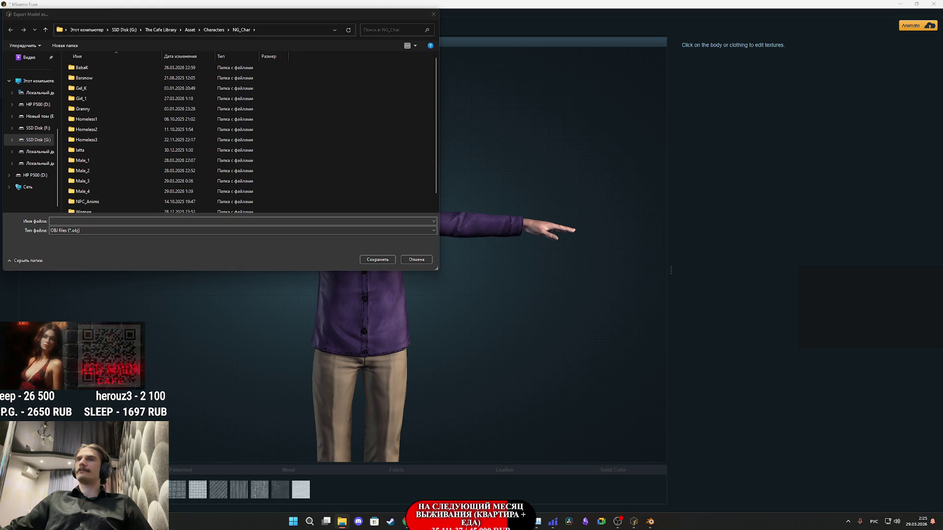
- Name the export file IXBT1 and save it
click(242, 220)
text(Сделай реалистичный портрет девушки похожий на этого 3д персонажа из моей игры)
drag(241, 221, 90, 218)
key(alt+shift)
key(BackSpace)
text(IXBT1)
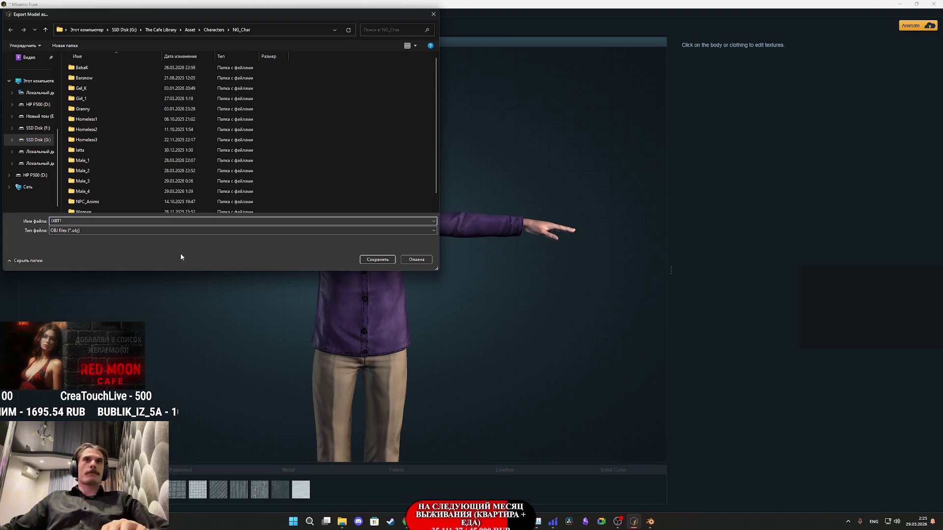
click(378, 259)
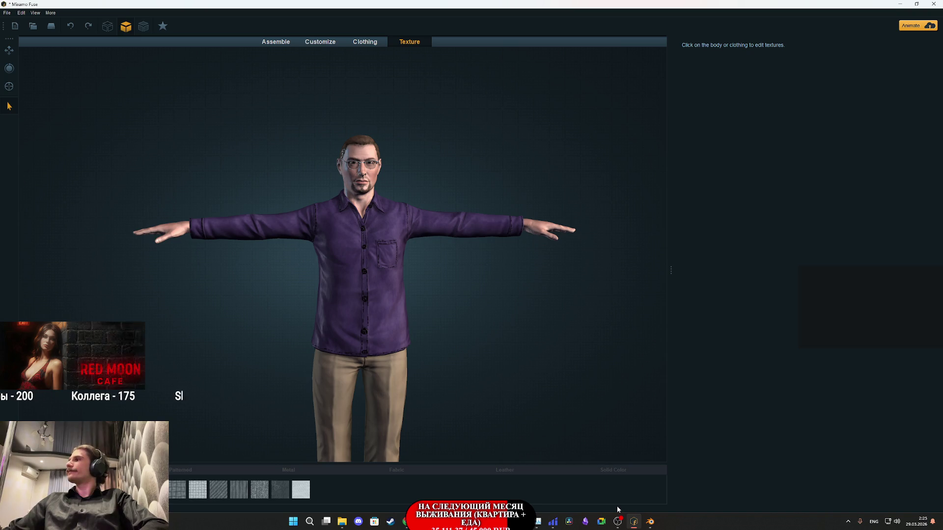
mouse_move(650, 524)
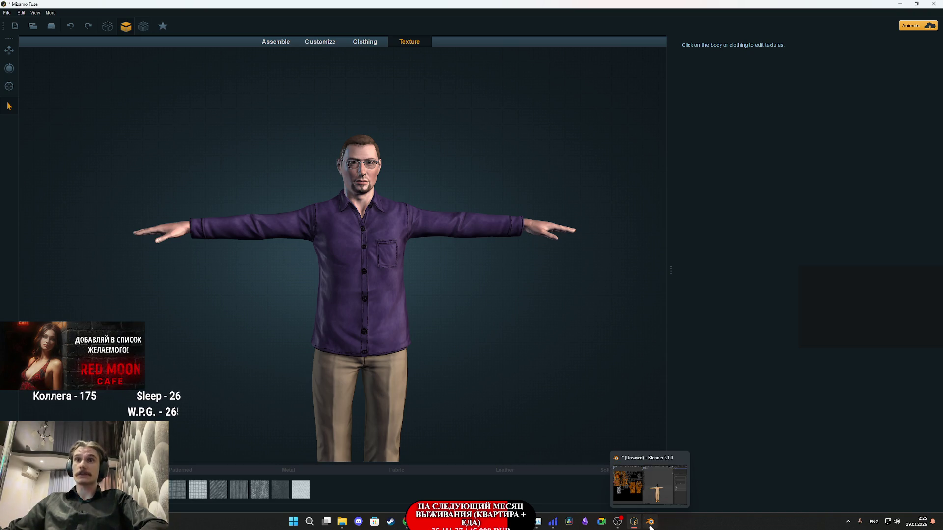
- Back in Blender, leave Edit Mode and delete the old IXBT1 mesh
click(651, 524)
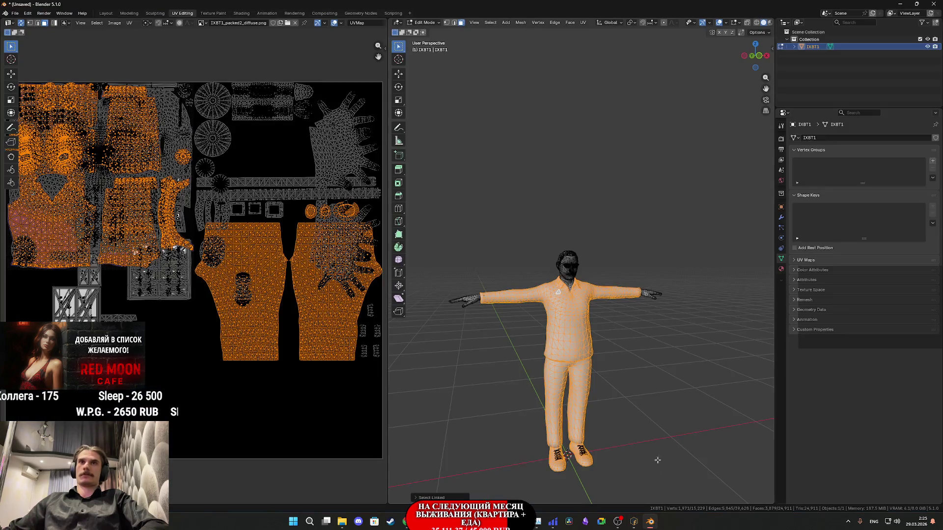
scroll(621, 380, up, 8)
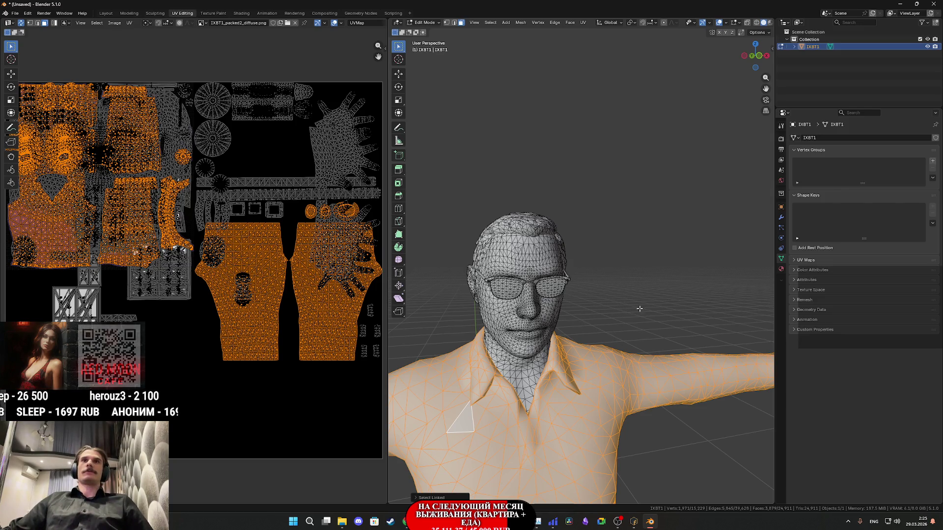
key(Tab)
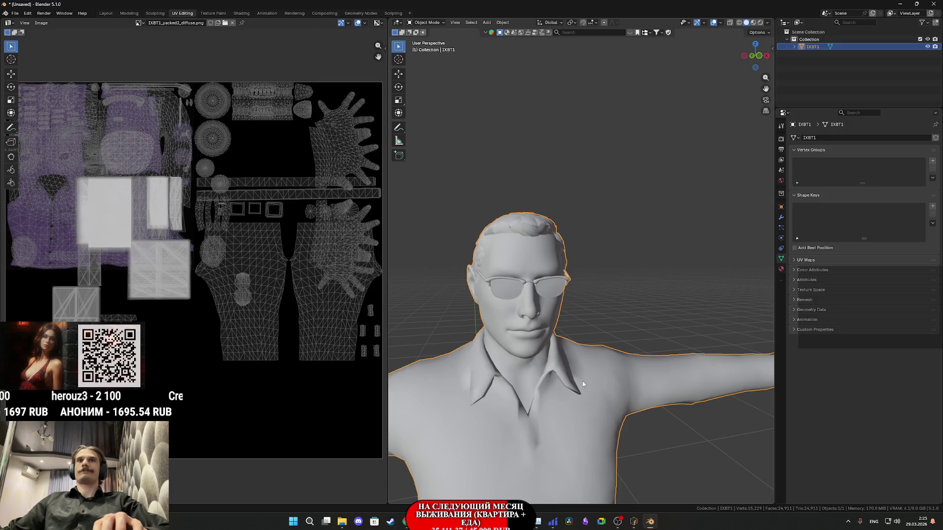
key(Delete)
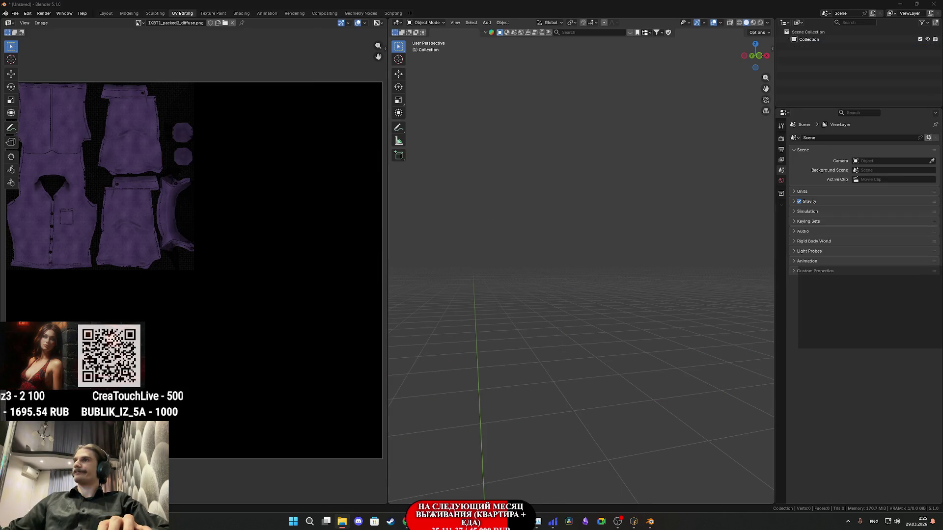
- Import IXBT1.obj into the scene, keeping the mesh at its original size
drag(473, 371, 475, 373)
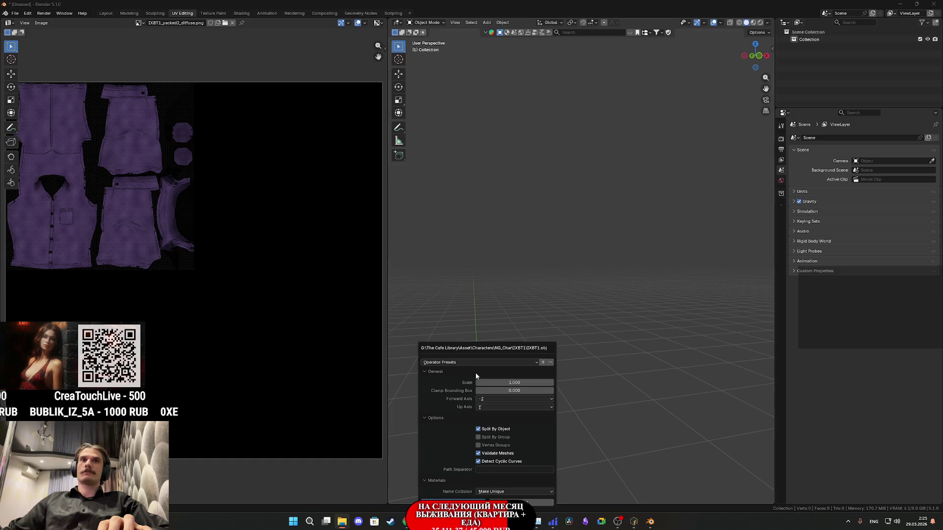
key(Return)
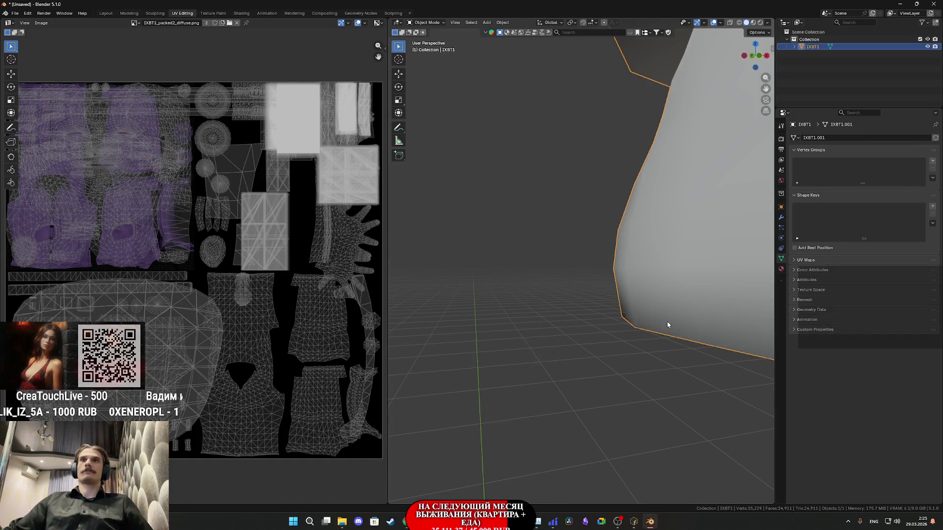
key(s)
key(0)
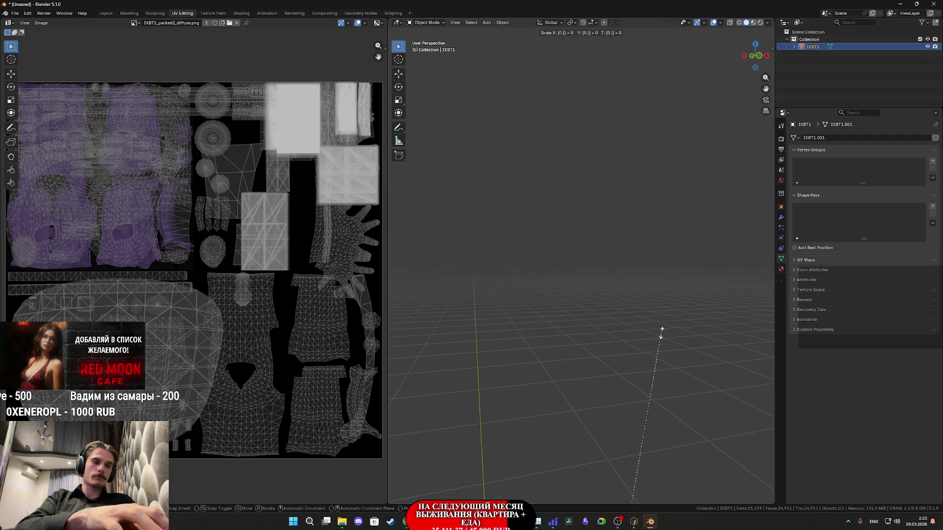
key(BackSpace)
click(658, 332)
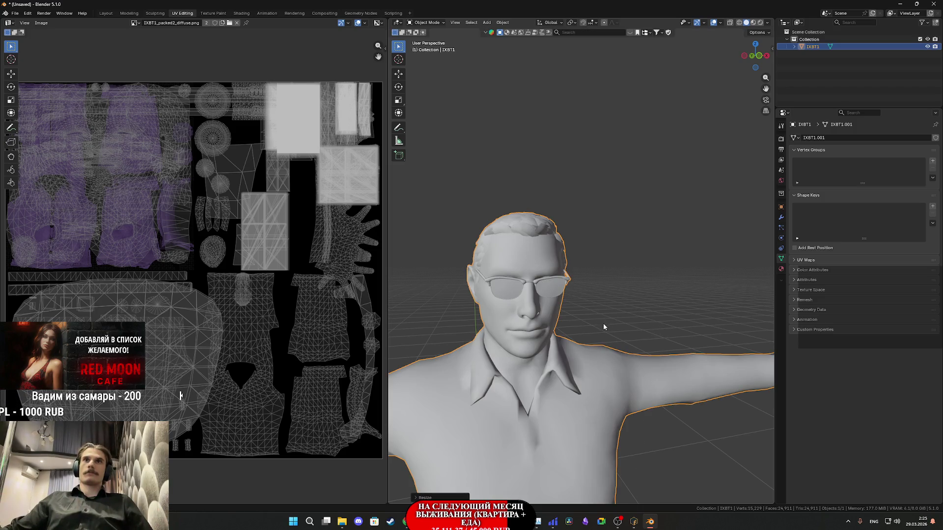
- In Edit Mode, select the linked glasses frame rims and show their material settings
key(Tab)
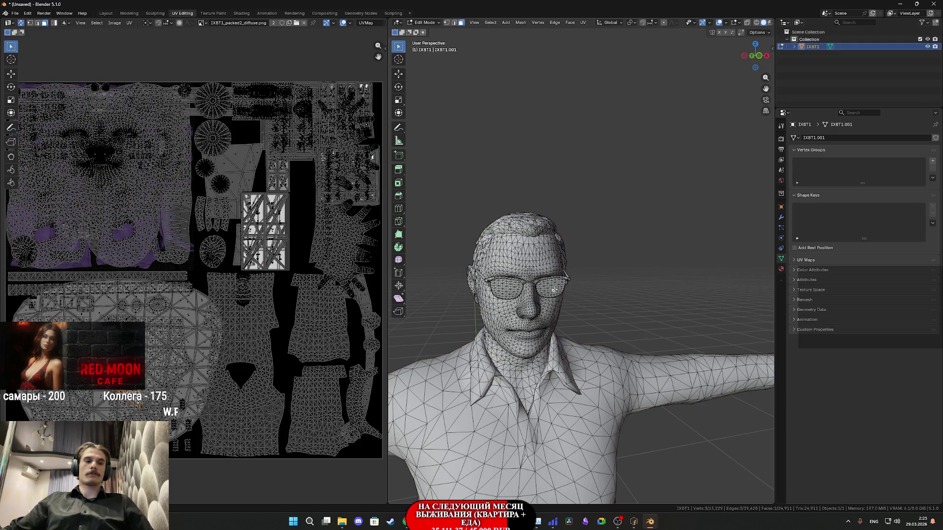
key(l)
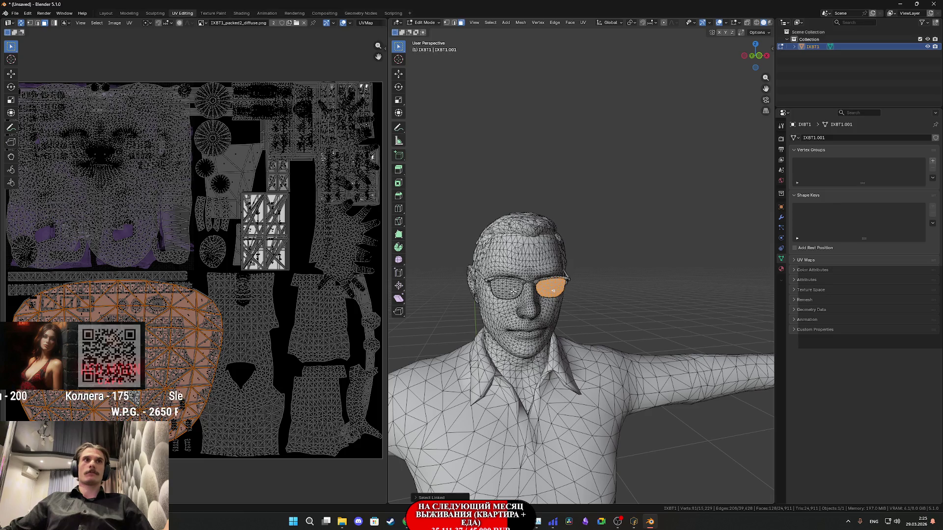
key(l)
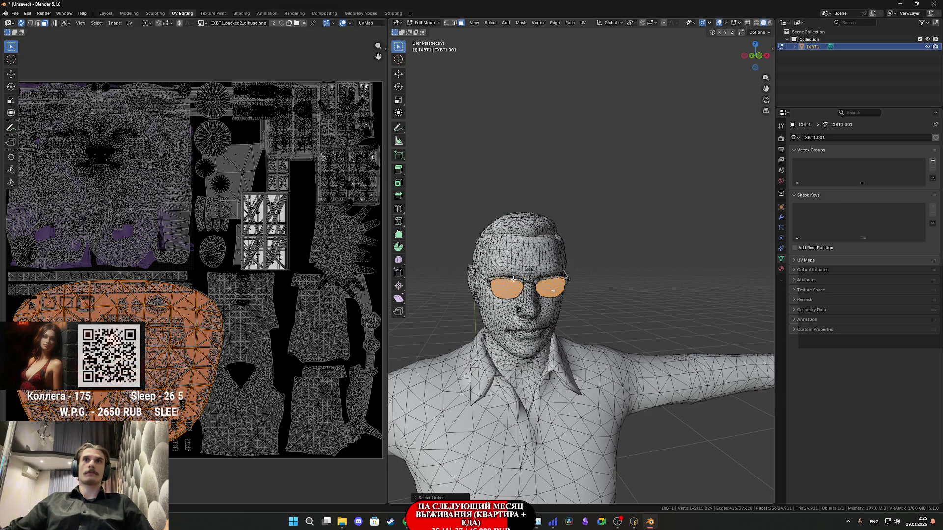
click(513, 278)
key(l)
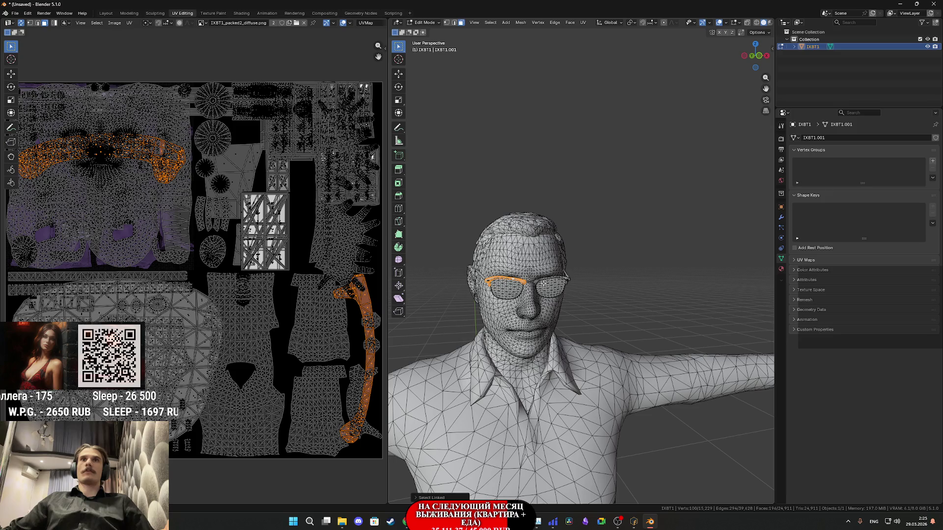
click(555, 279)
key(l)
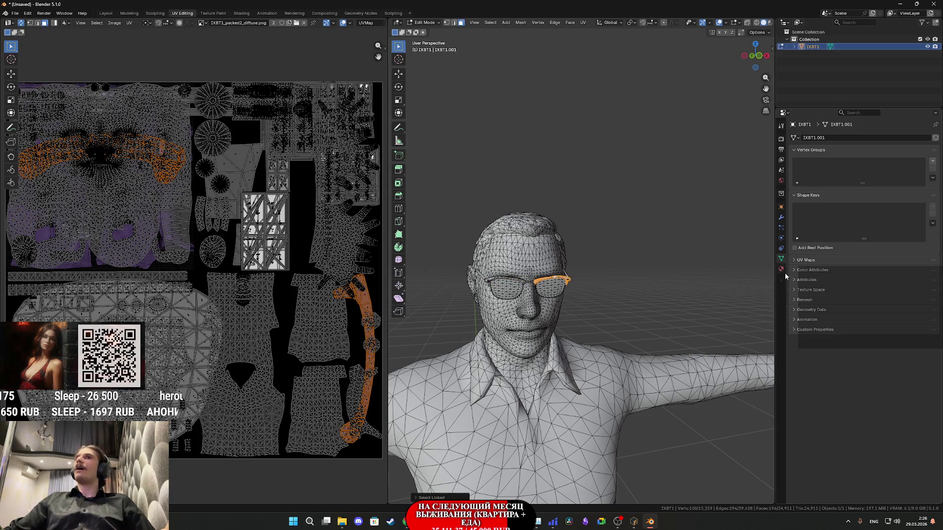
click(781, 270)
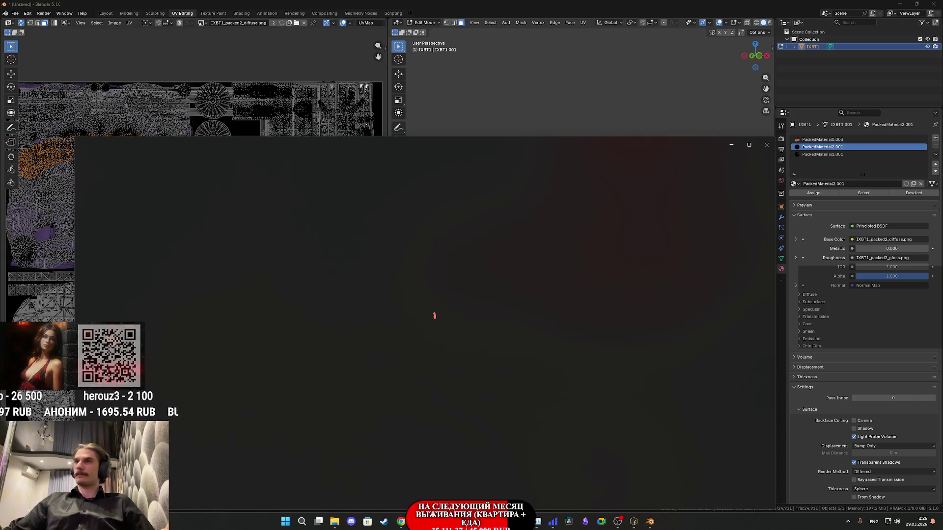
- Close the gloss, diffuse and specular texture previews, cancelling the specular file's delete prompt
click(767, 145)
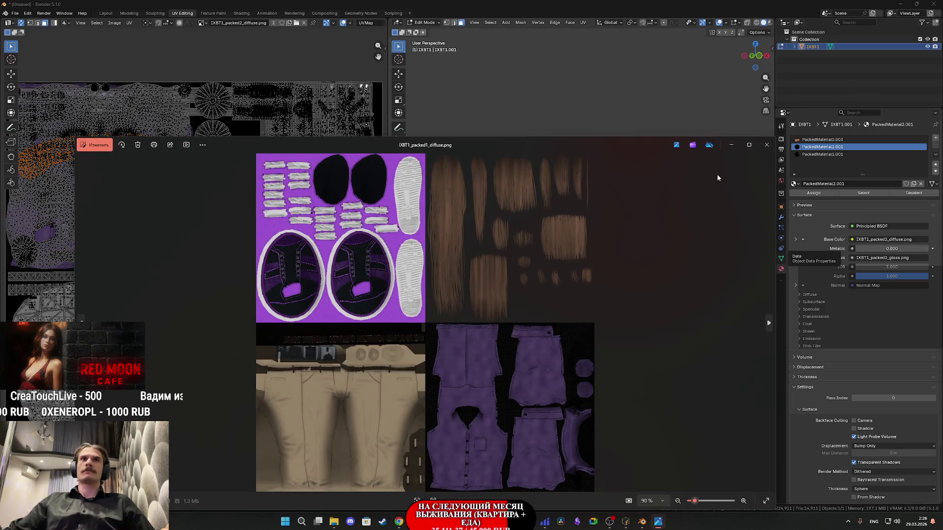
click(769, 145)
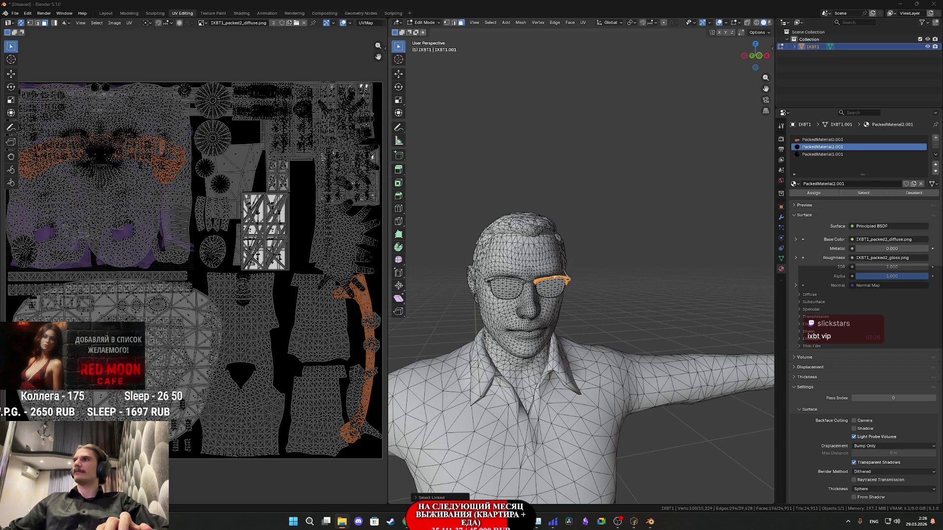
key(Delete)
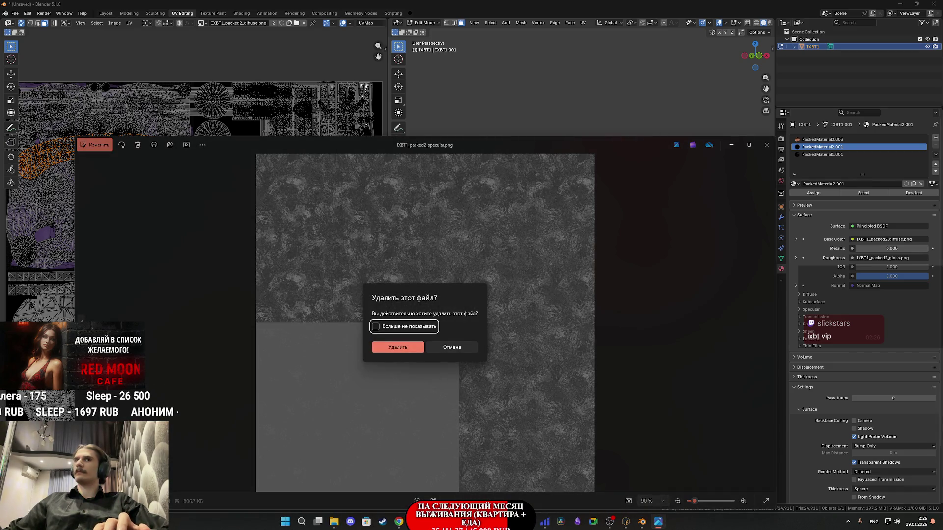
click(452, 350)
click(767, 145)
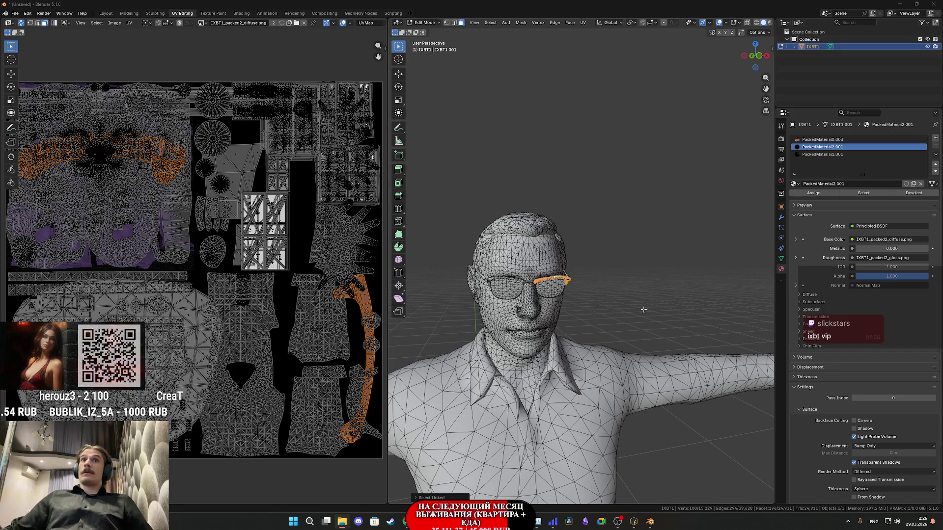
scroll(624, 314, up, 2)
scroll(612, 318, down, 2)
mouse_move(609, 323)
middle_down()
mouse_move(638, 318)
mouse_move(622, 322)
middle_up()
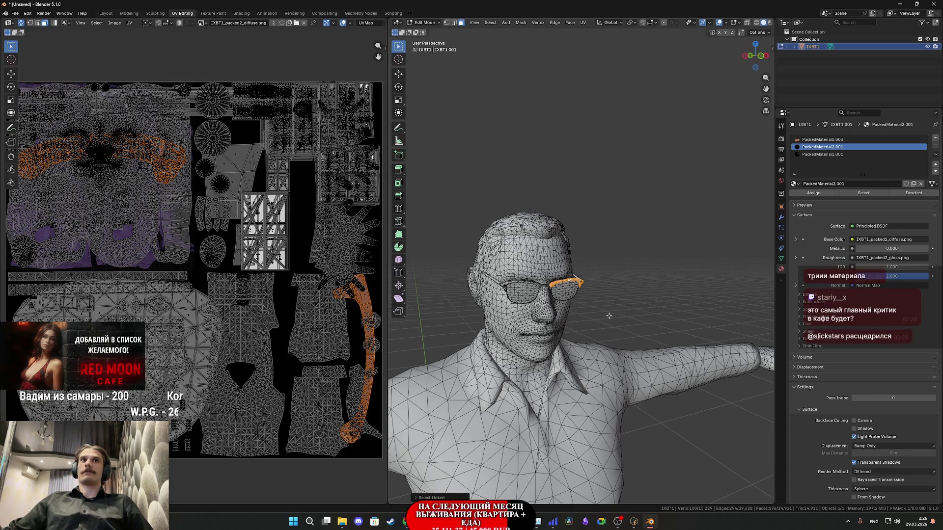
- Check each PackedMaterial slot's faces and make PackedMaterial2.001 active
middle_drag(609, 315, 616, 317)
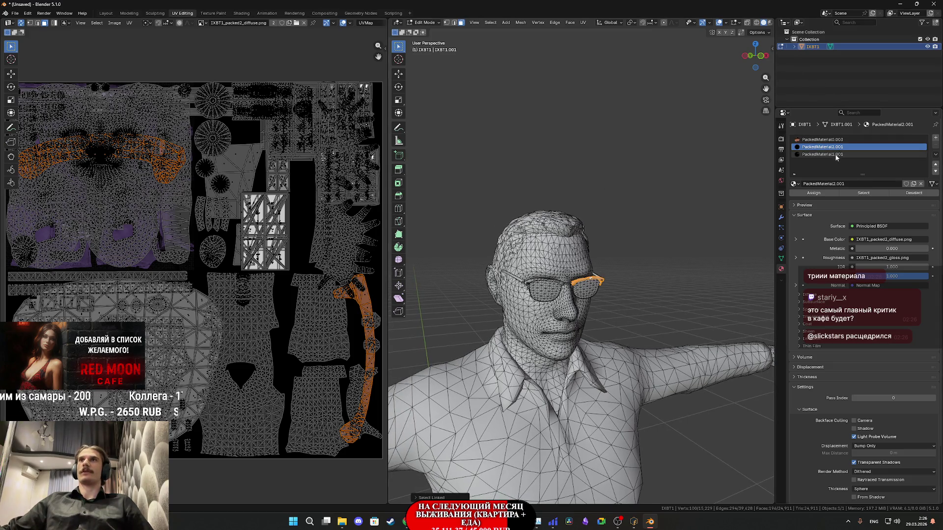
click(826, 155)
key(Tab)
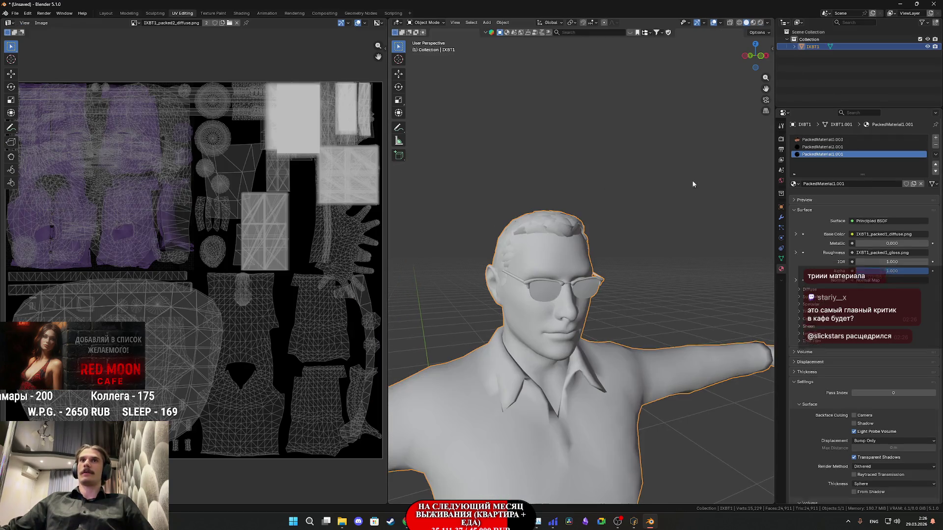
click(823, 139)
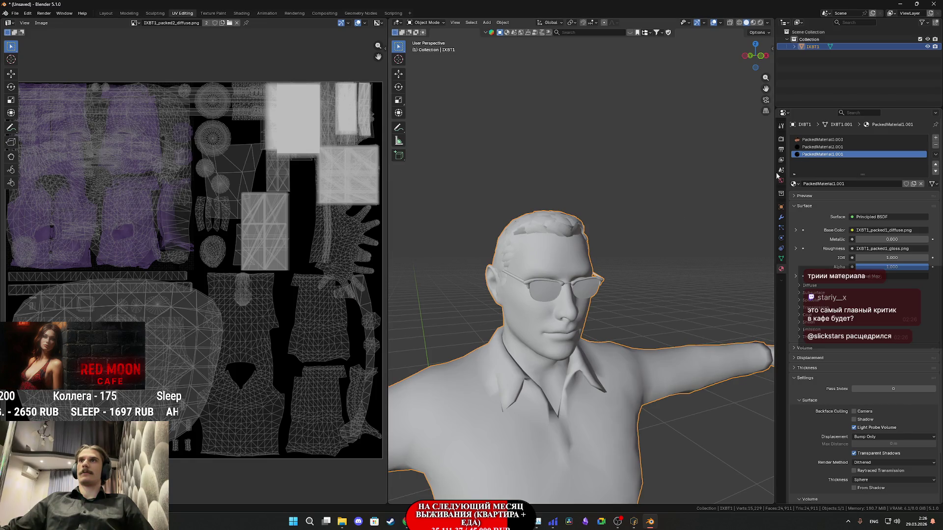
key(Tab)
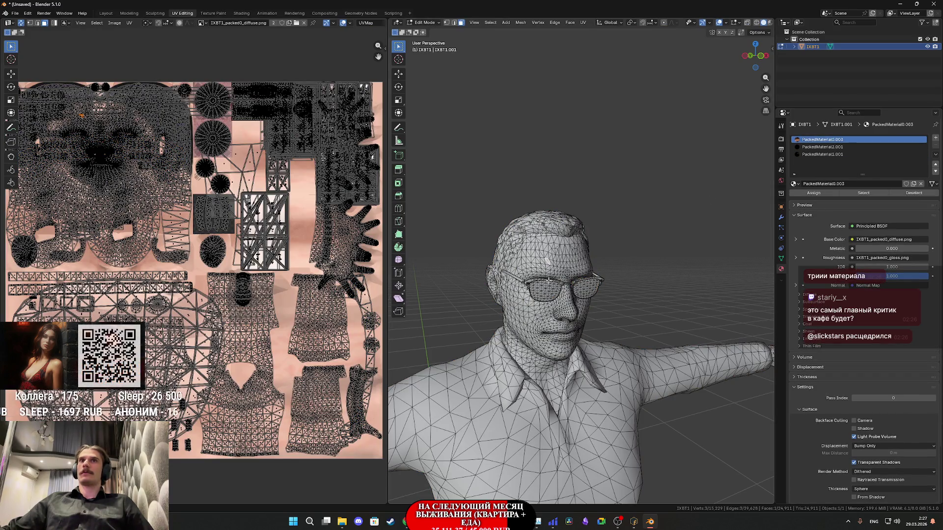
click(542, 289)
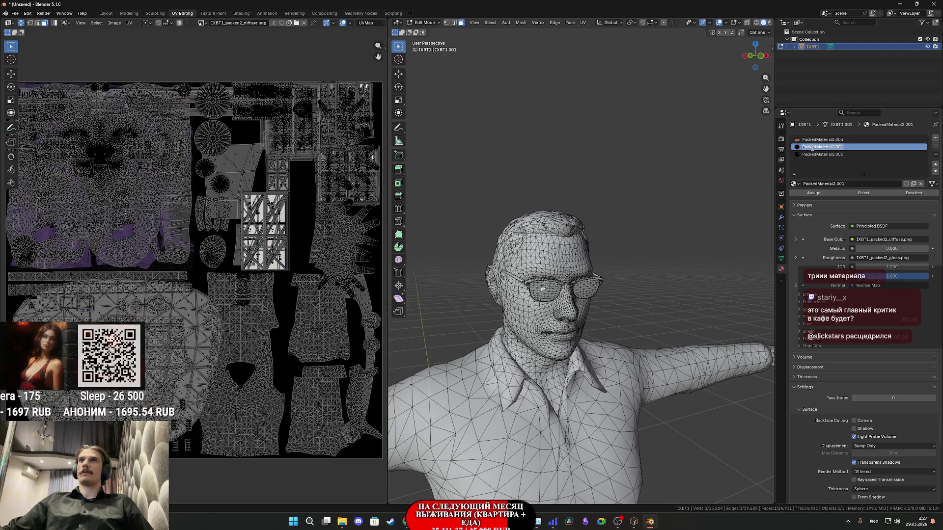
- Rename PackedMaterial2.001 to Glass, PackedMaterial1.001 to Cloth and PackedMaterial0.003 to Body, then return to Object Mode
double_click(812, 147)
text(Glass)
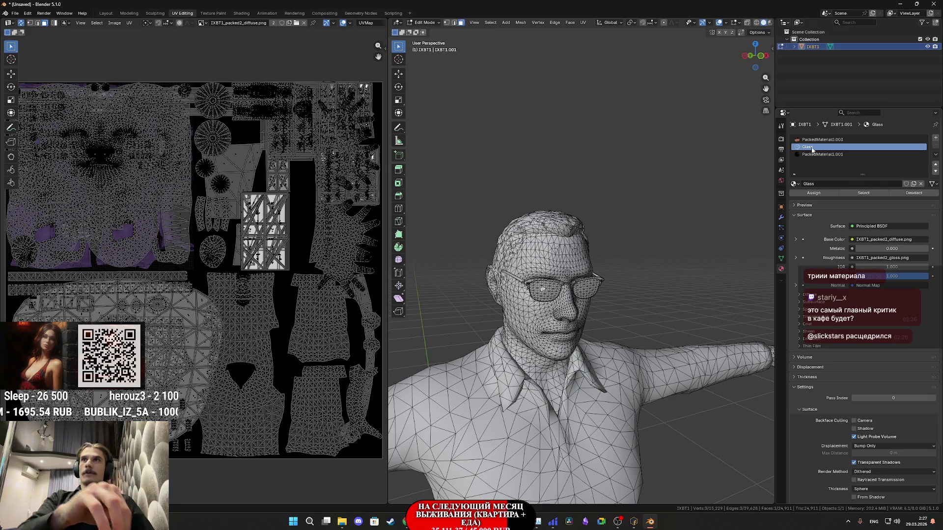
click(835, 155)
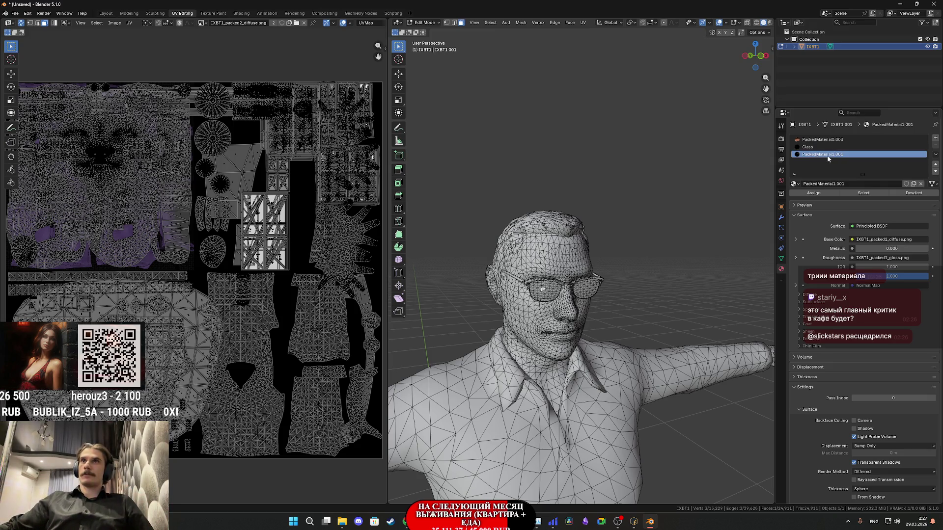
text(Cloth)
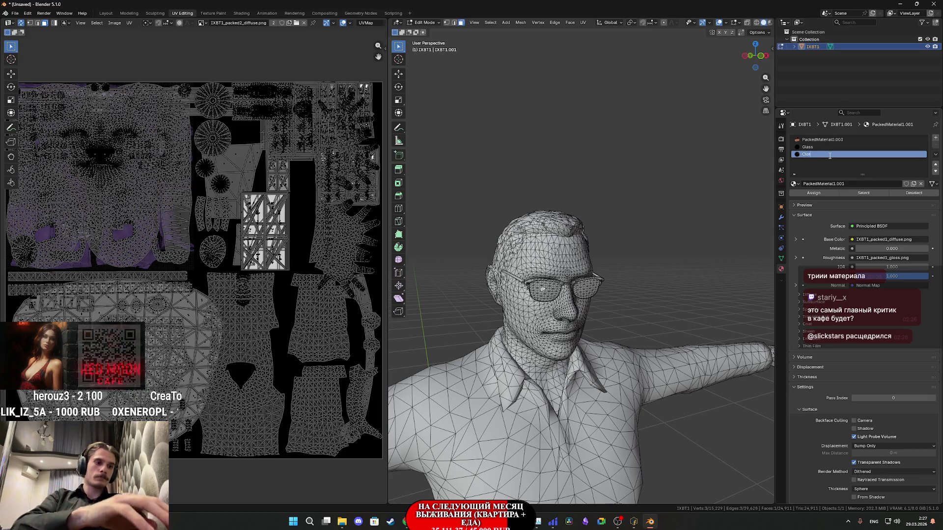
key(Return)
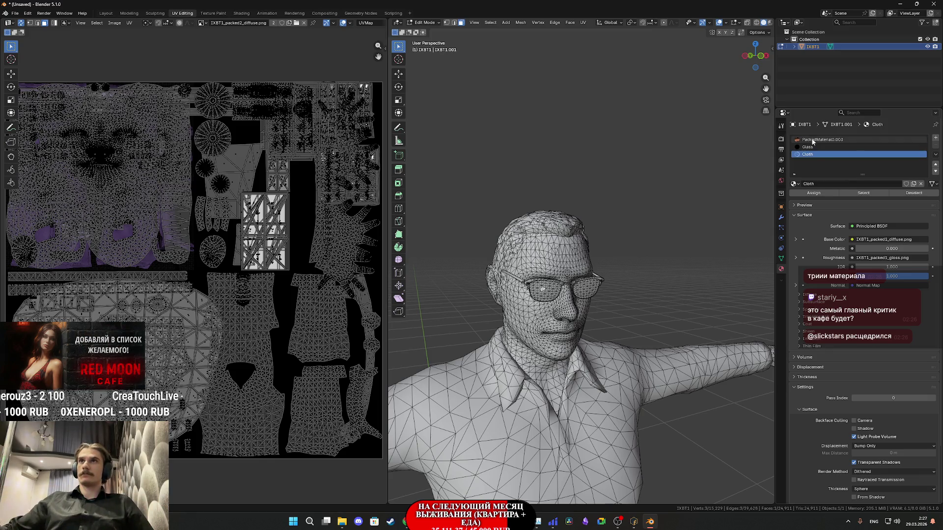
click(820, 140)
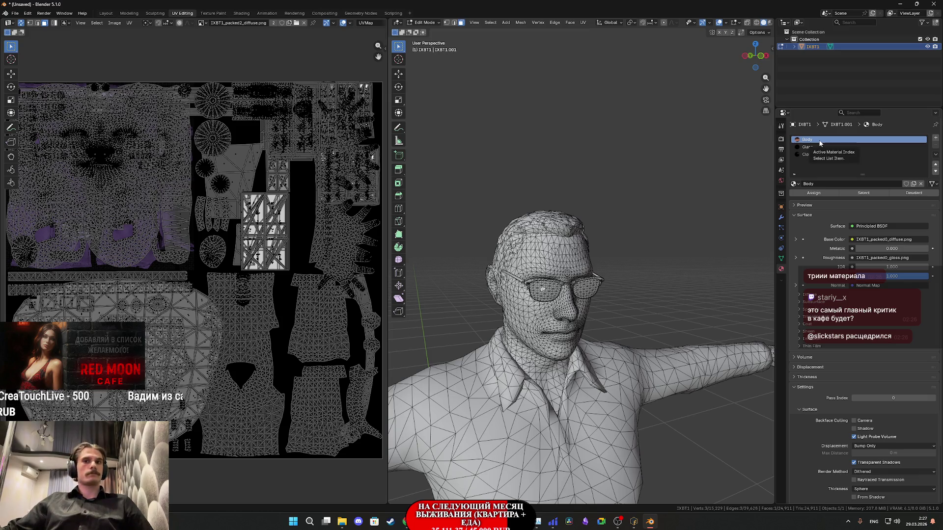
key(Tab)
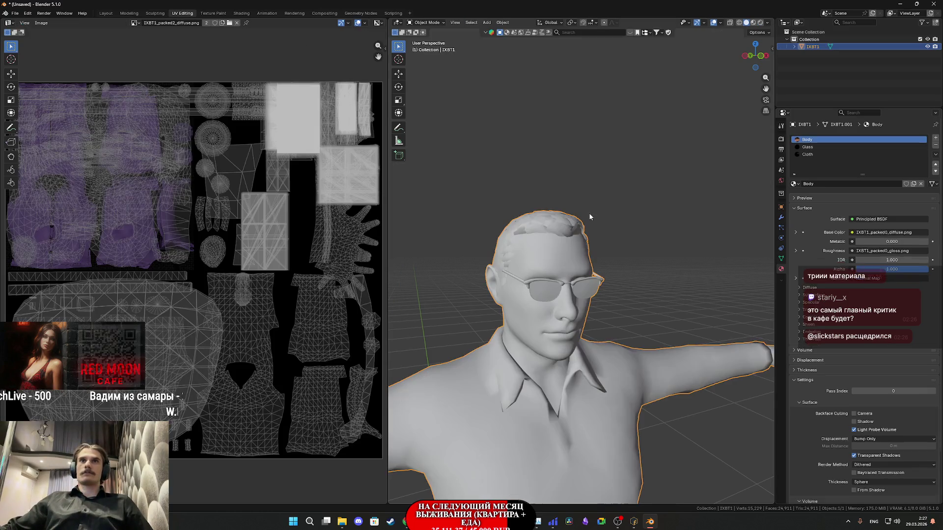
- Select the connected lens and nose-pad pieces of the glasses
scroll(590, 248, up, 5)
mouse_move(589, 249)
middle_down()
mouse_move(635, 291)
mouse_move(660, 340)
mouse_move(491, 306)
mouse_move(516, 324)
mouse_move(639, 314)
mouse_move(637, 287)
middle_up()
click(662, 341)
key(l)
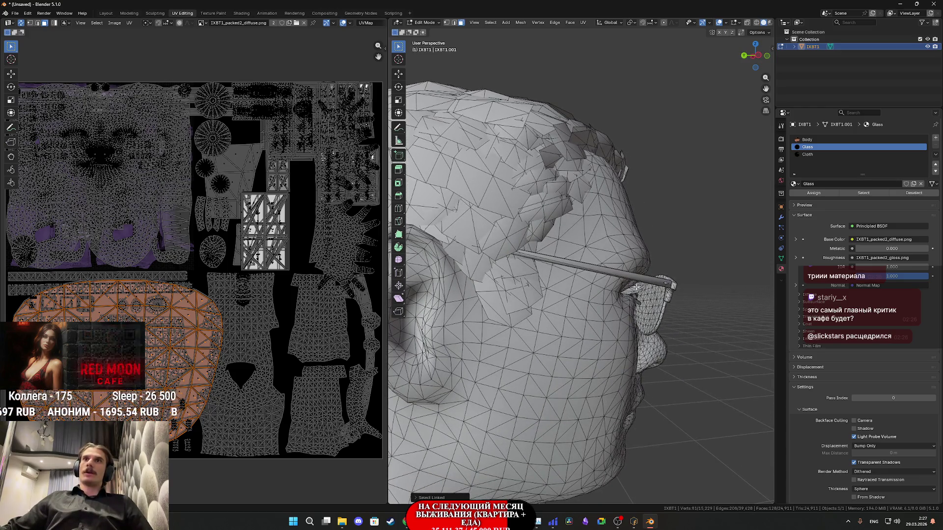
click(637, 286)
key(ctrl+l)
- Add another small glasses part to the selection and delete the chosen faces
mouse_move(637, 286)
middle_down()
mouse_move(606, 245)
mouse_move(531, 273)
mouse_move(471, 263)
middle_up()
scroll(602, 247, down, 5)
scroll(507, 281, up, 5)
key(l)
scroll(507, 281, down, 3)
scroll(471, 264, up, 3)
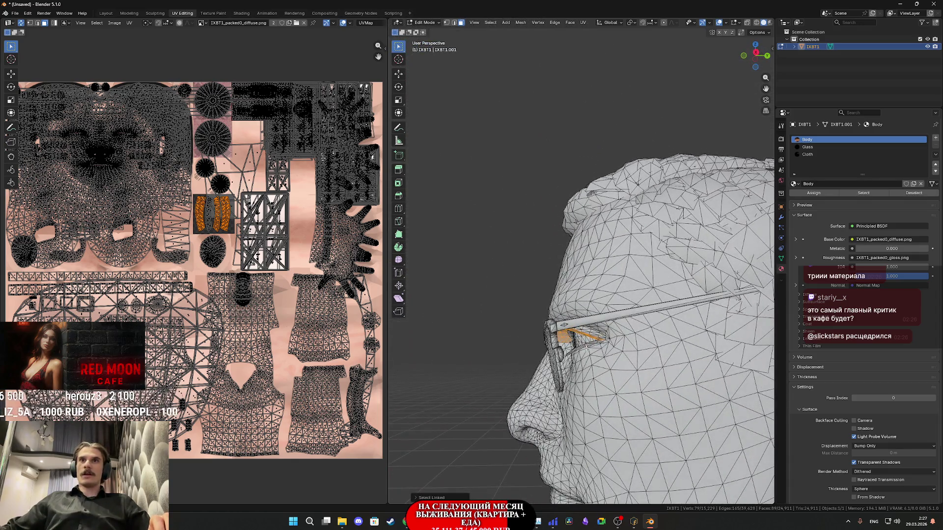
middle_drag(585, 348, 586, 345)
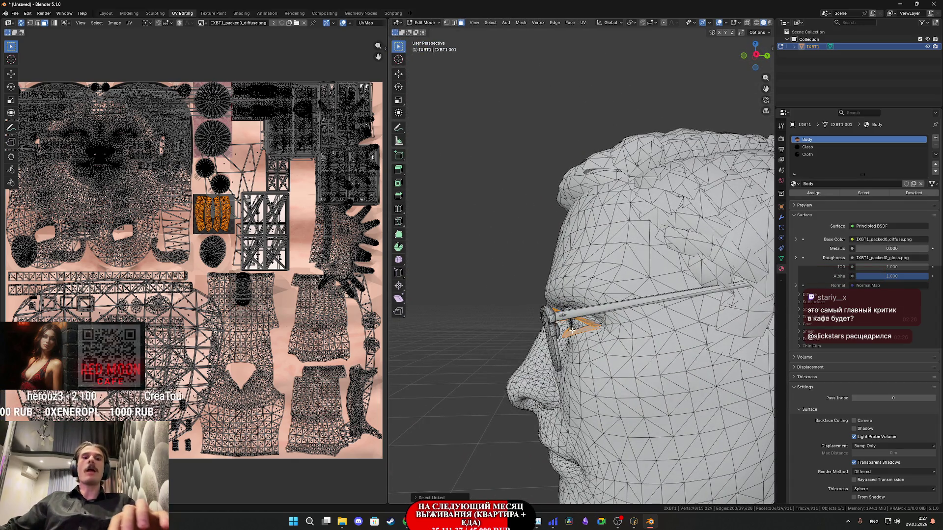
key(x)
click(571, 331)
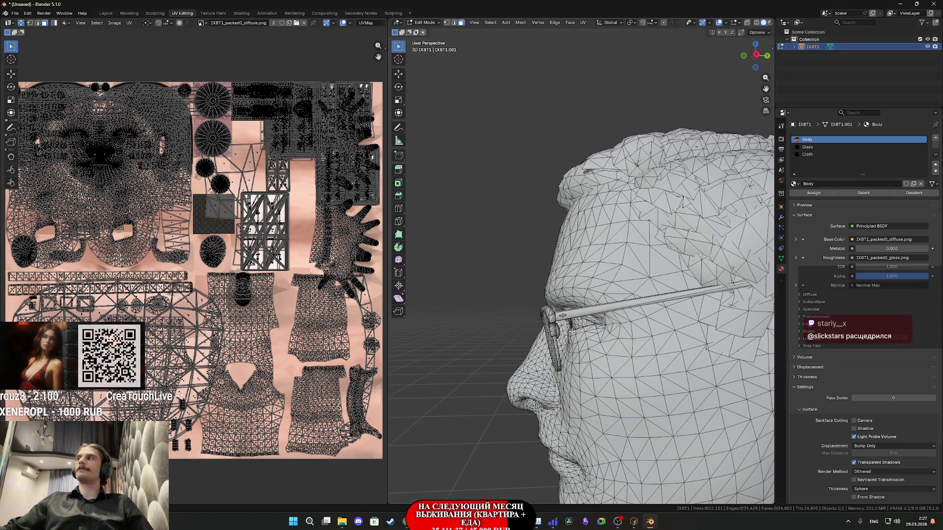
mouse_move(572, 332)
middle_down()
mouse_move(632, 333)
mouse_move(656, 313)
middle_up()
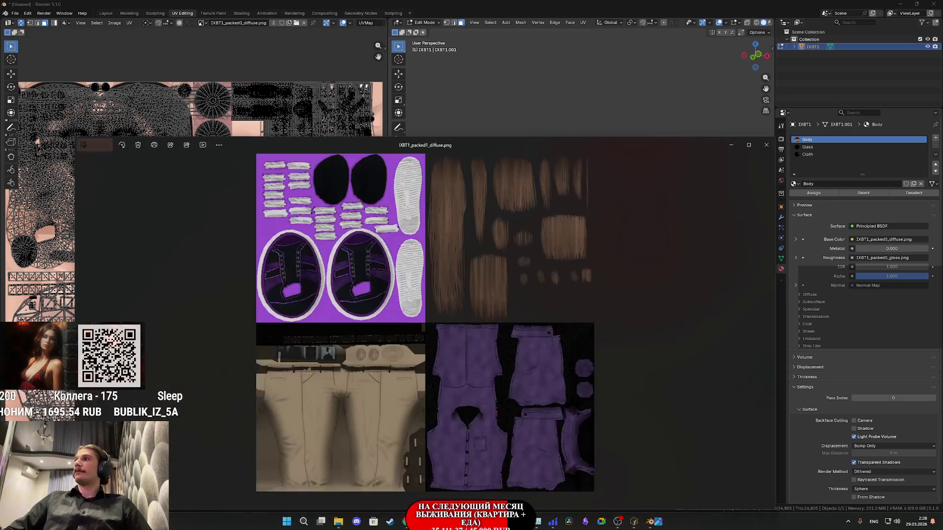
scroll(304, 357, up, 5)
scroll(304, 357, up, 5)
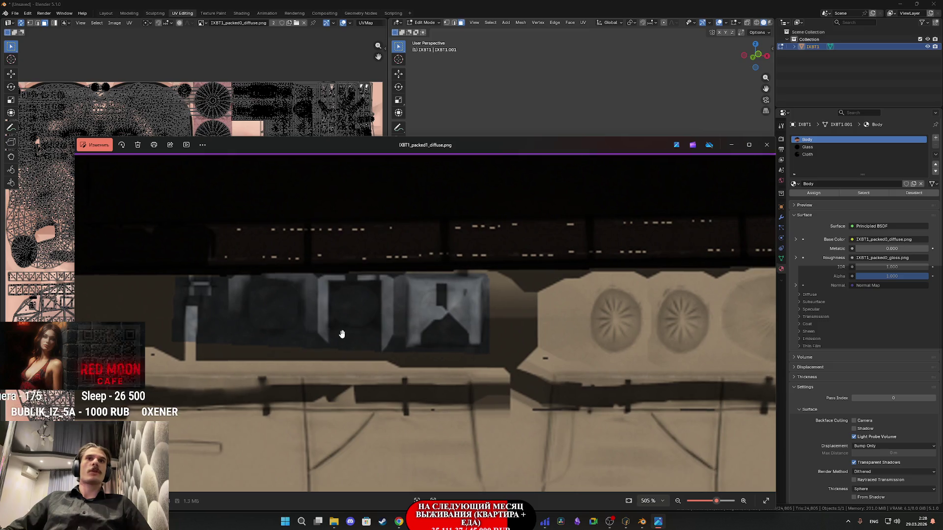
scroll(341, 330, up, 1)
drag(356, 333, 373, 396)
scroll(372, 395, down, 10)
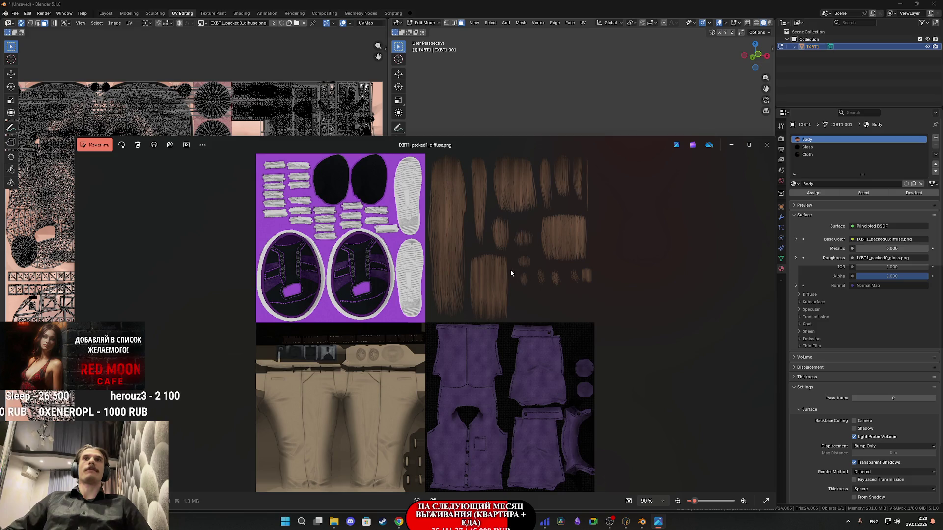
scroll(343, 197, up, 7)
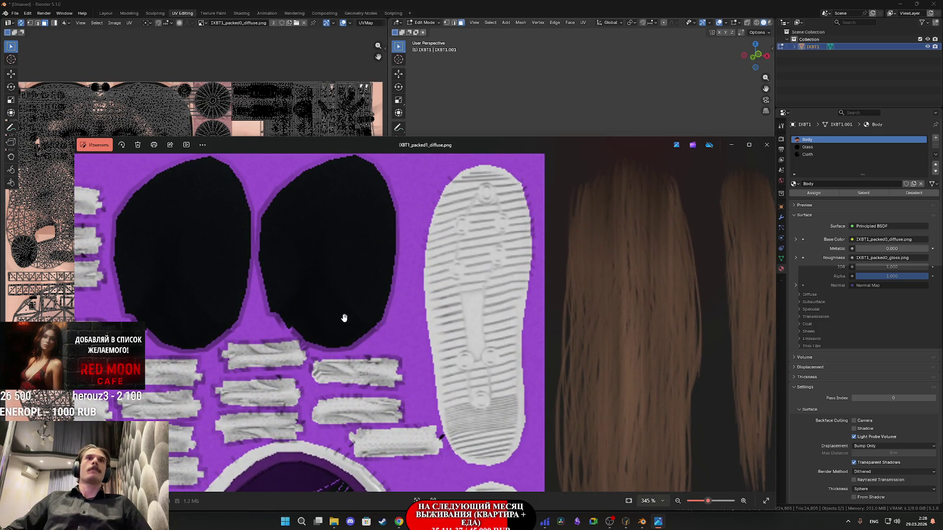
scroll(491, 255, down, 5)
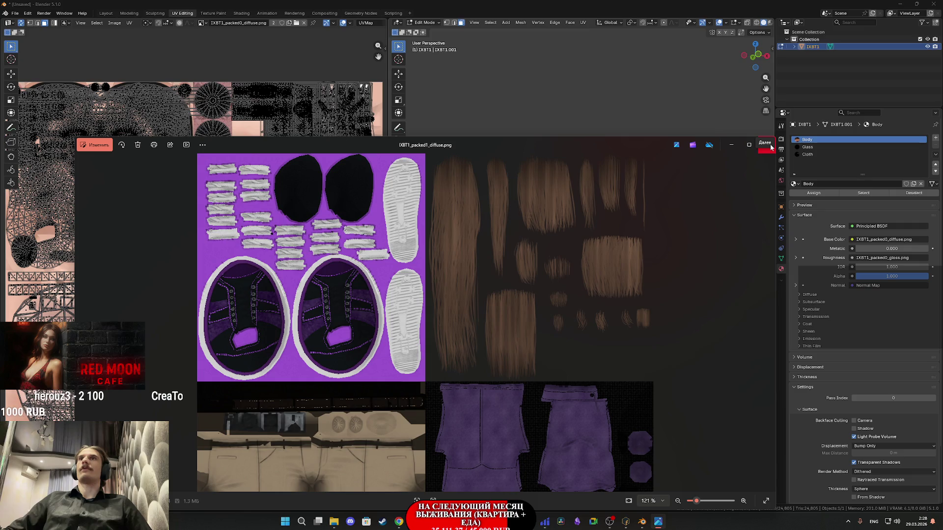
click(766, 145)
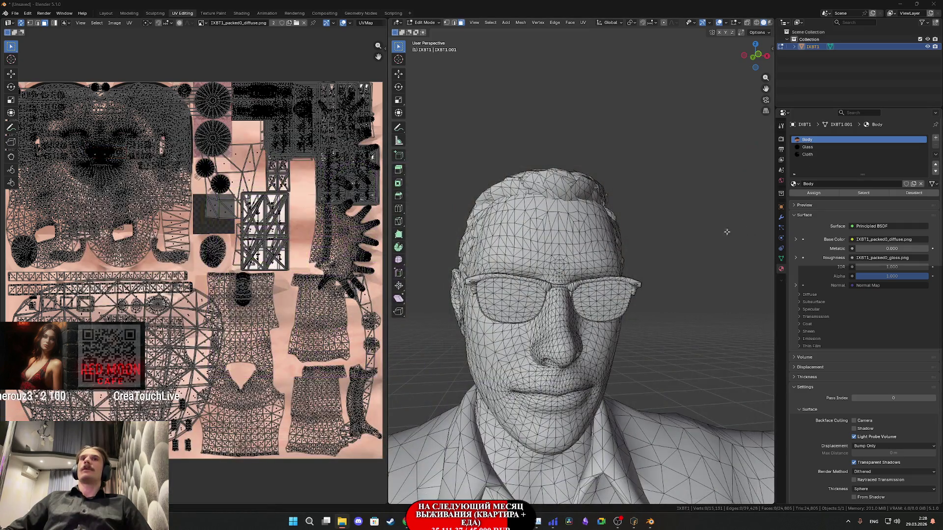
- Select the right lens frame, temple arm and lens rim as linked pieces
click(612, 304)
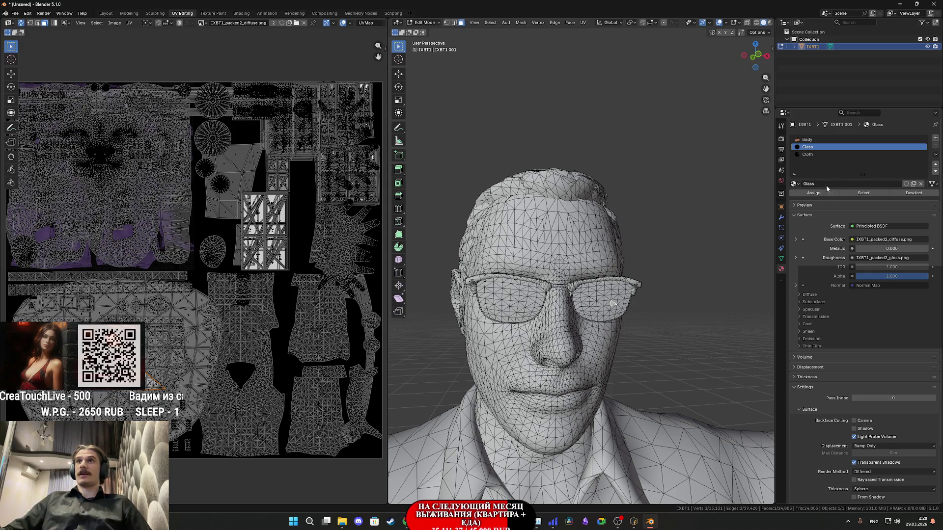
scroll(618, 310, up, 1)
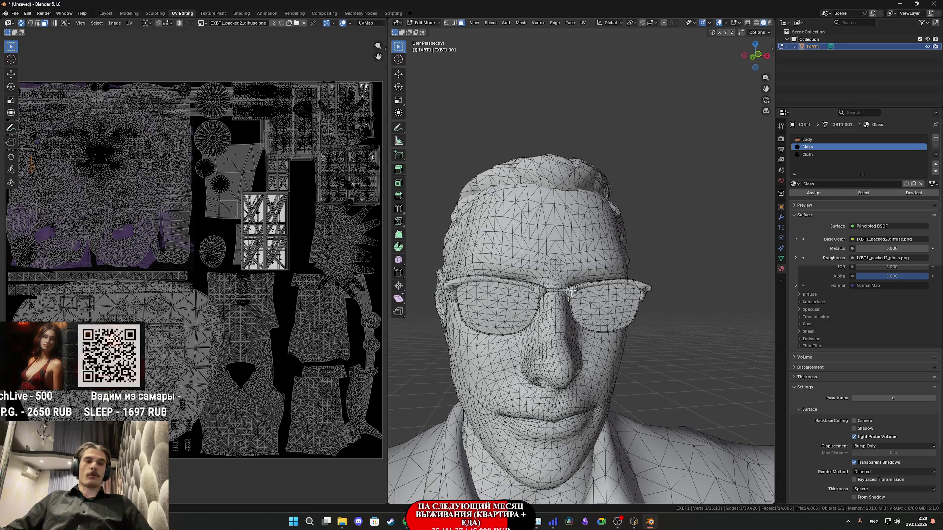
key(l)
key(l)
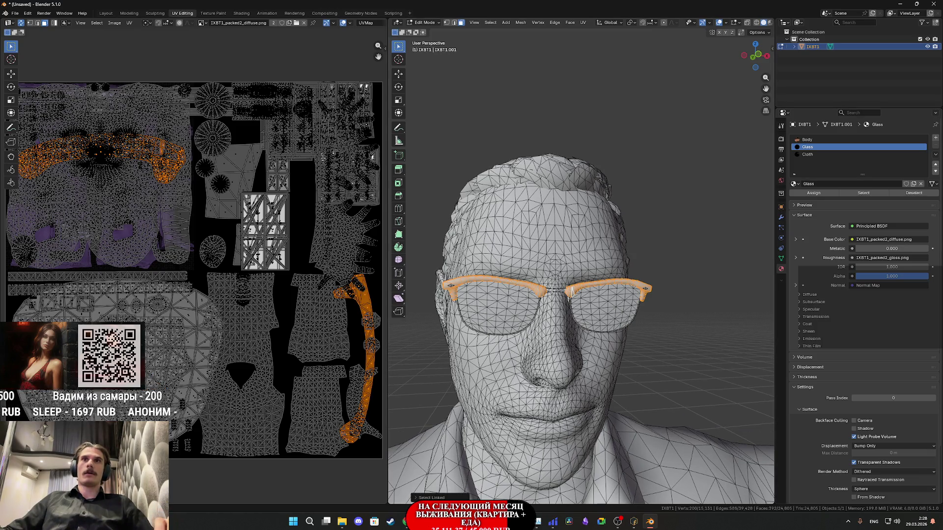
middle_drag(535, 288, 577, 303)
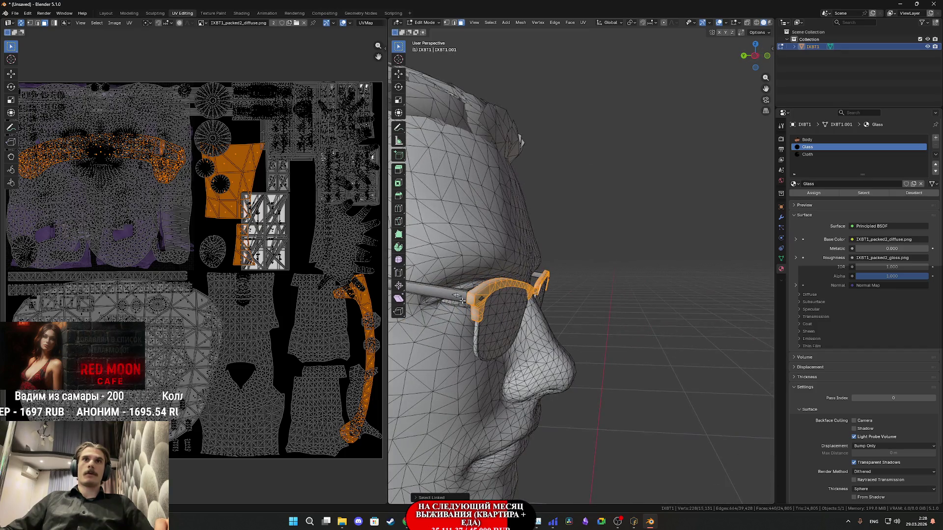
key(l)
middle_drag(497, 297, 886, 299)
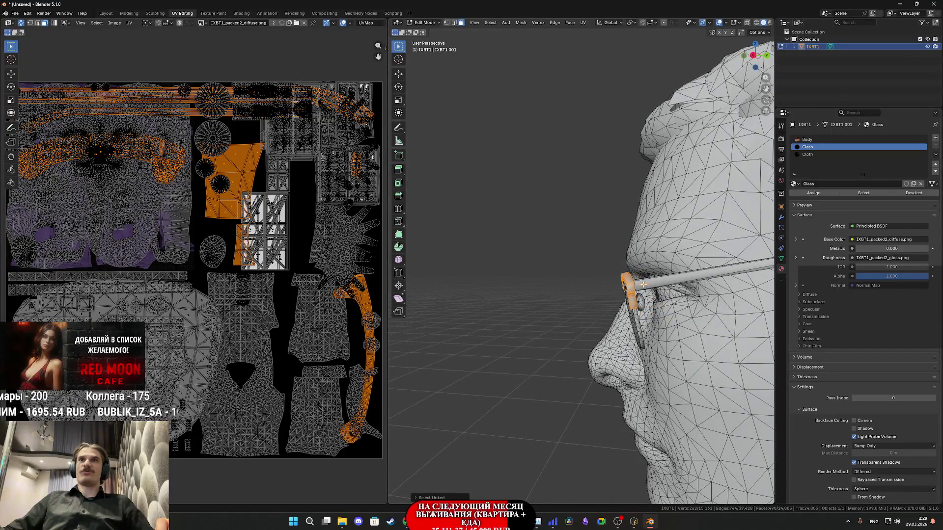
mouse_move(643, 284)
middle_down()
mouse_move(624, 280)
mouse_move(646, 297)
mouse_move(703, 273)
mouse_move(720, 314)
mouse_move(463, 315)
mouse_move(566, 404)
mouse_move(498, 345)
middle_up()
key(l)
key(l)
scroll(554, 390, down, 3)
scroll(320, 288, down, 2)
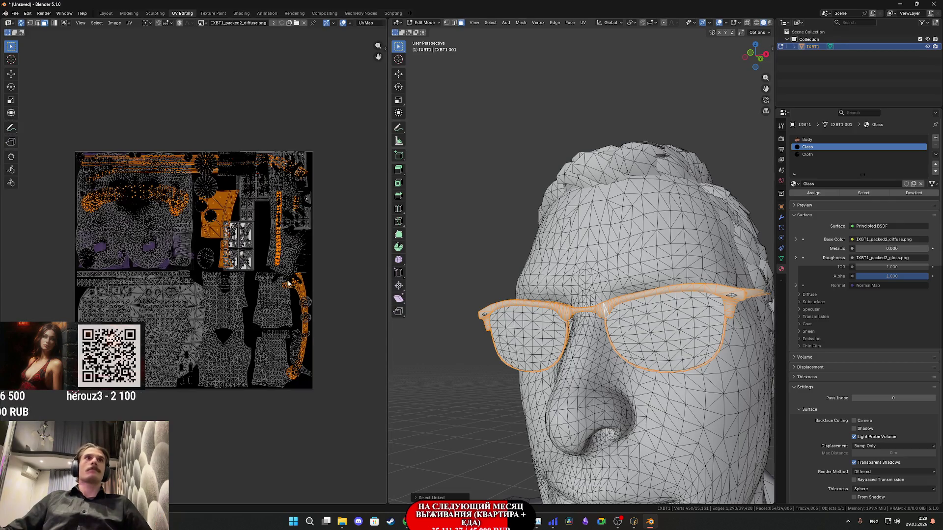
- Move the glasses frame UV islands up off the texture atlas
middle_drag(186, 272, 197, 313)
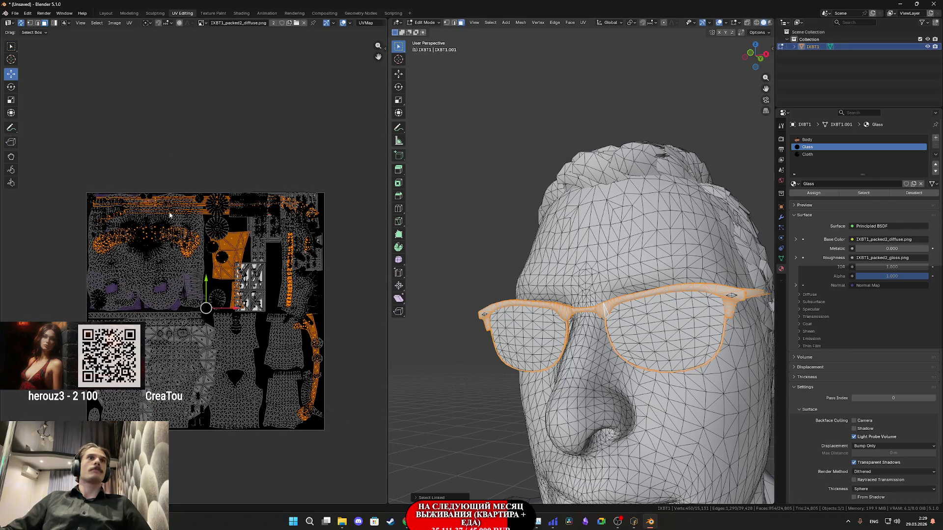
mouse_move(210, 285)
mouse_down()
mouse_move(221, 11)
mouse_move(246, 55)
mouse_move(255, 47)
mouse_up()
middle_drag(277, 112, 266, 281)
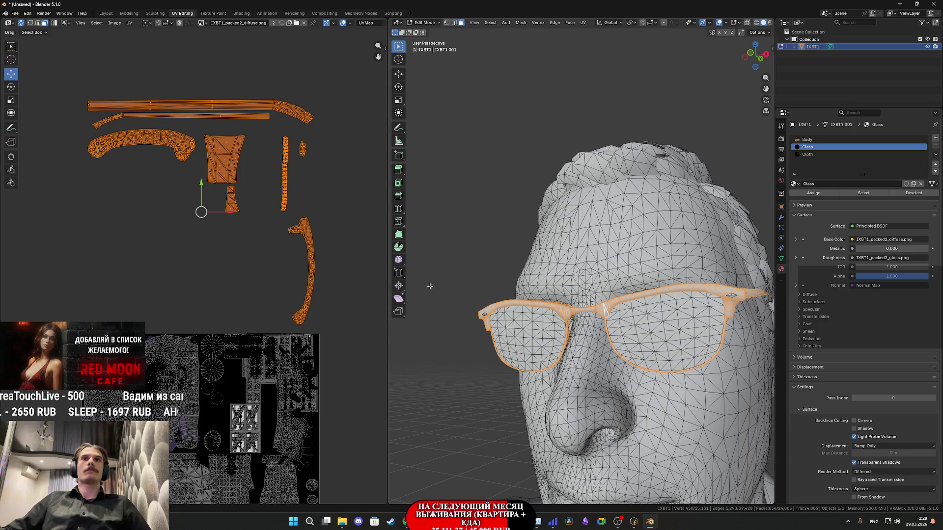
- Select a loose glasses frame piece and delete it
key(KP_1)
scroll(587, 330, up, 3)
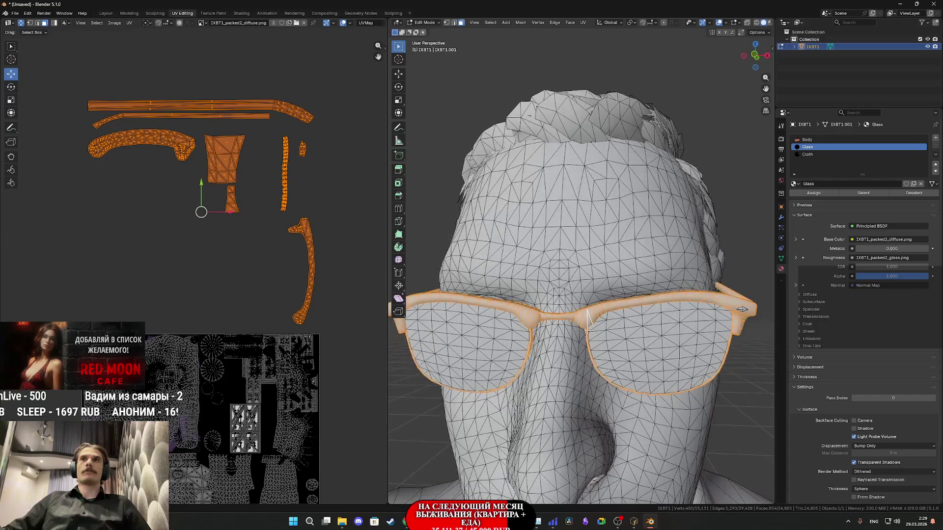
click(742, 309)
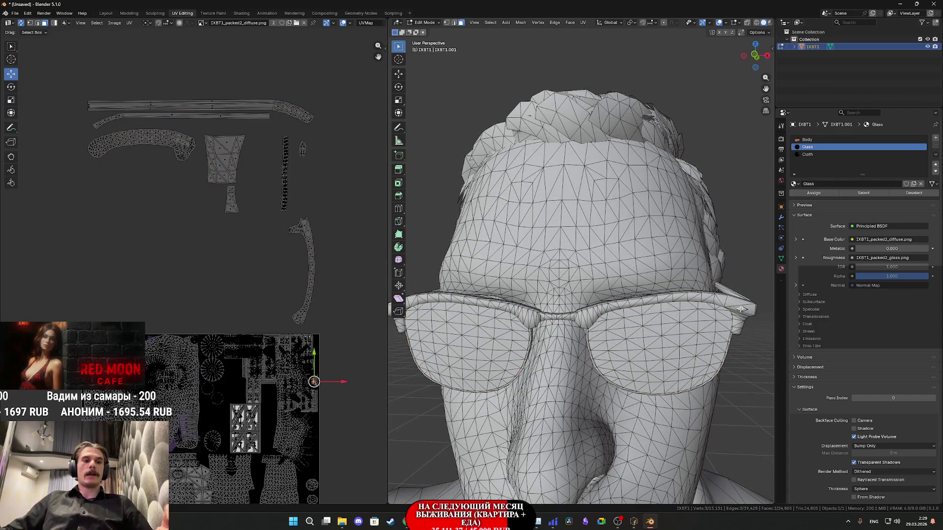
key(ctrl+l)
mouse_move(742, 309)
middle_down()
mouse_move(472, 326)
mouse_move(521, 315)
middle_up()
scroll(569, 306, up, 3)
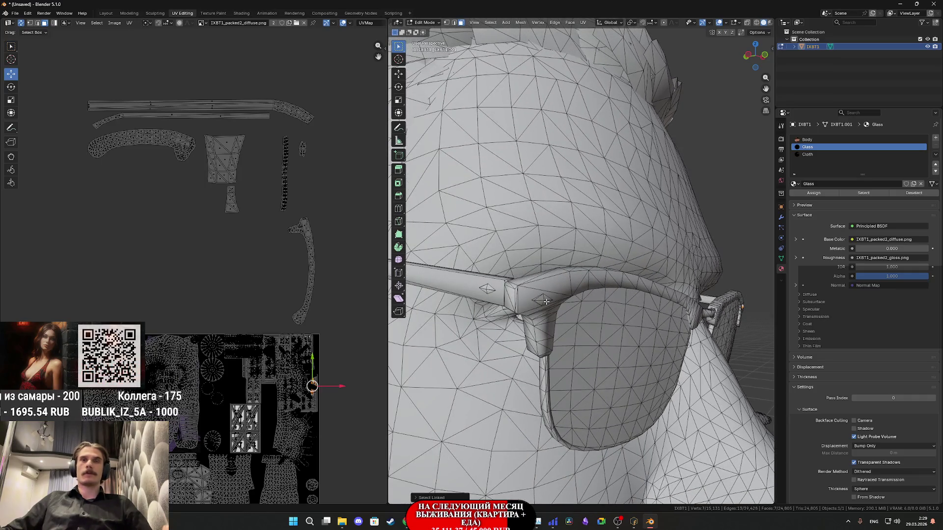
middle_drag(602, 297, 502, 301)
key(x)
click(550, 240)
- Select the small nut-shaped part and place its UV island beside the frame islands
middle_drag(550, 240, 552, 279)
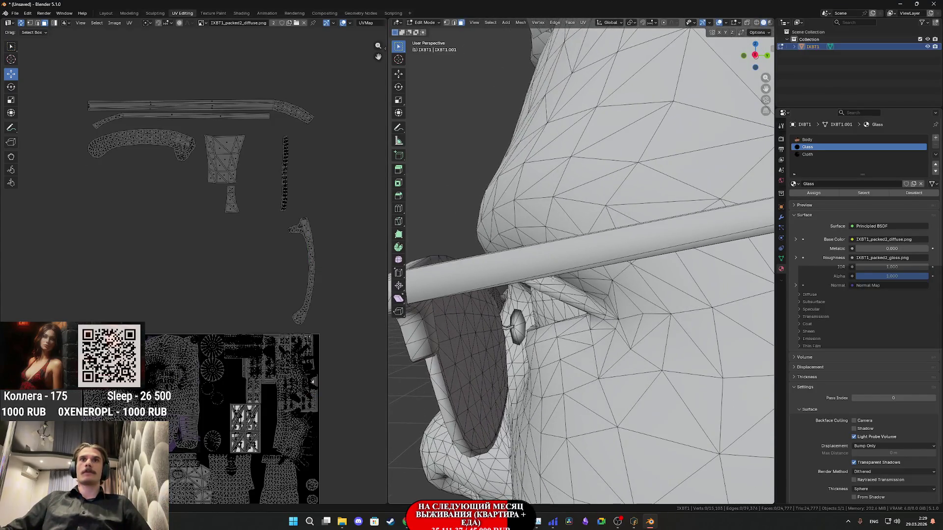
key(l)
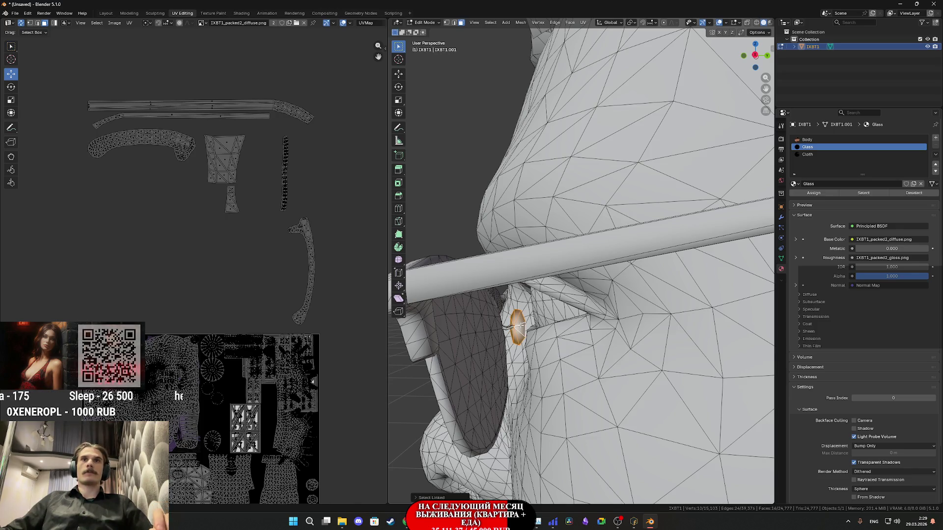
scroll(511, 327, down, 5)
mouse_move(511, 328)
middle_down()
mouse_move(686, 328)
mouse_move(630, 318)
mouse_move(649, 305)
mouse_move(622, 334)
mouse_move(633, 325)
middle_up()
scroll(153, 405, down, 3)
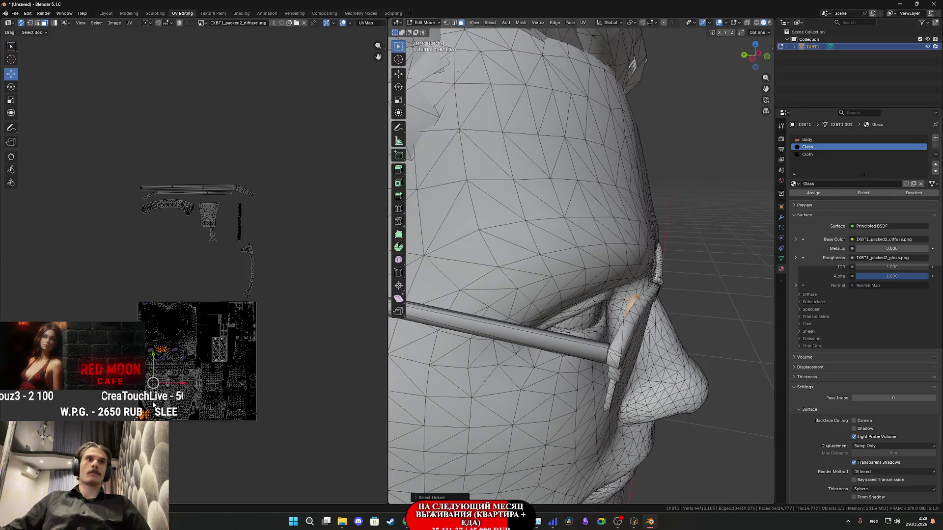
drag(156, 360, 170, 224)
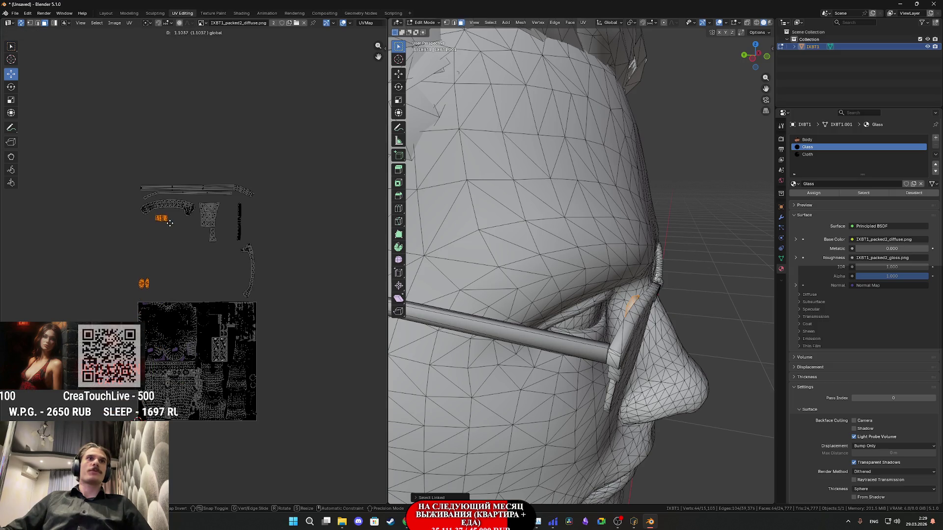
scroll(171, 234, up, 1)
scroll(171, 233, up, 2)
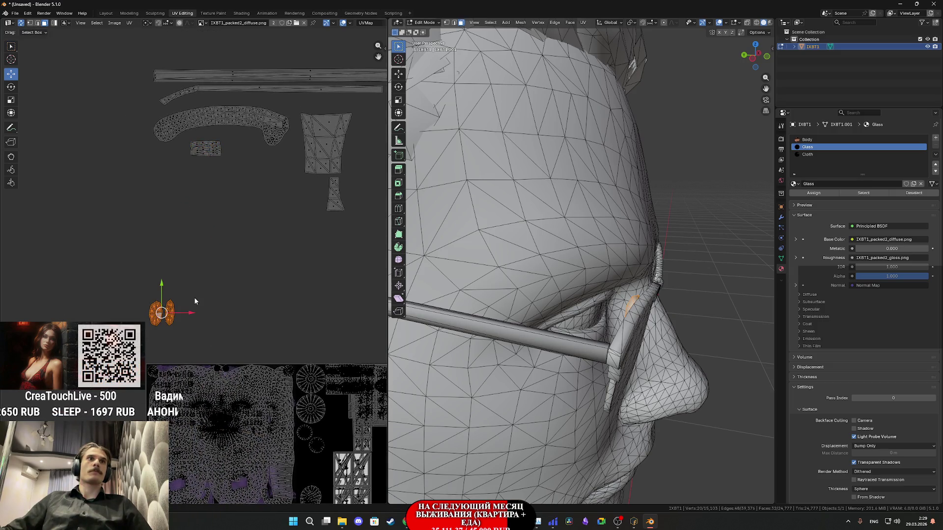
scroll(193, 296, up, 1)
key(g)
click(256, 149)
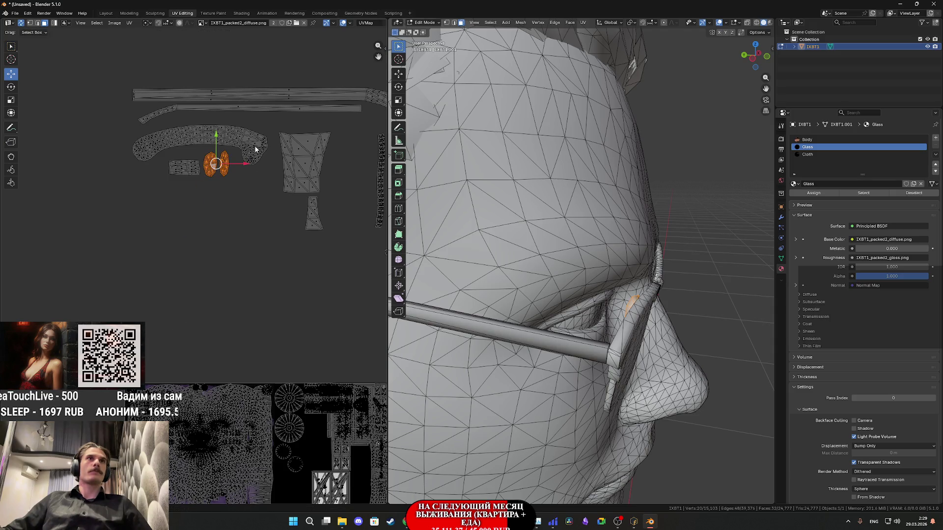
scroll(258, 281, down, 3)
scroll(574, 333, down, 3)
mouse_move(573, 334)
middle_down()
mouse_move(544, 322)
mouse_move(566, 326)
middle_up()
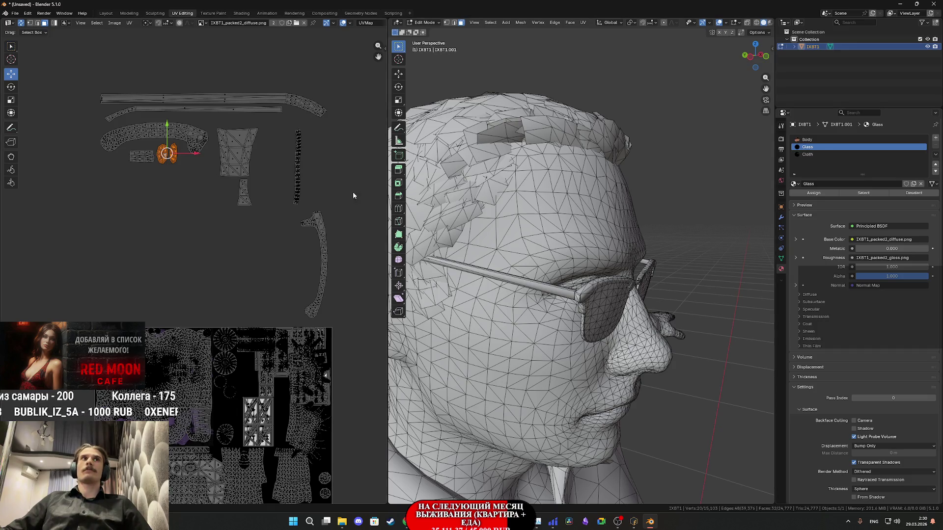
- Select the glasses frame UV islands, test hiding the glasses, and restore the selection
scroll(317, 251, down, 1)
mouse_move(291, 281)
mouse_down()
mouse_move(238, 193)
mouse_move(72, 87)
mouse_up()
mouse_move(392, 241)
middle_down()
mouse_move(537, 295)
mouse_move(606, 297)
mouse_move(707, 279)
mouse_move(640, 293)
middle_up()
key(h)
key(ctrl+z)
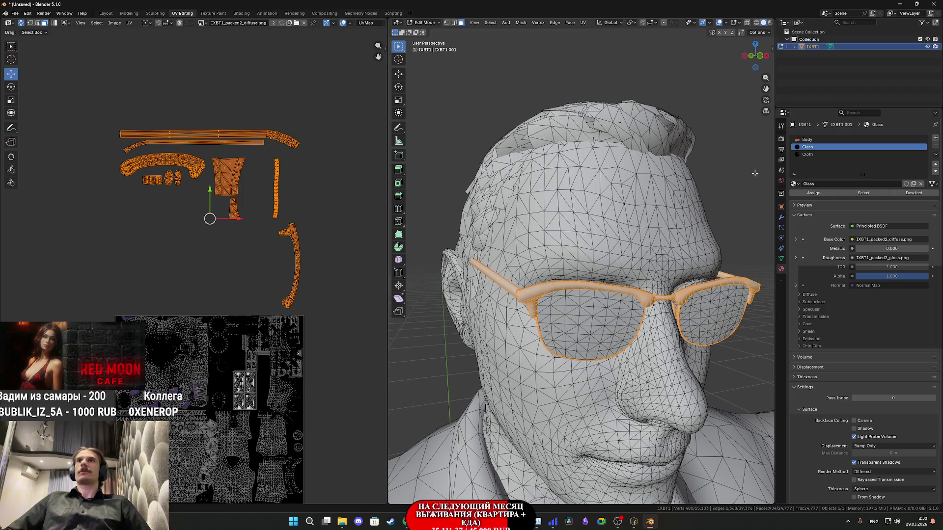
click(727, 188)
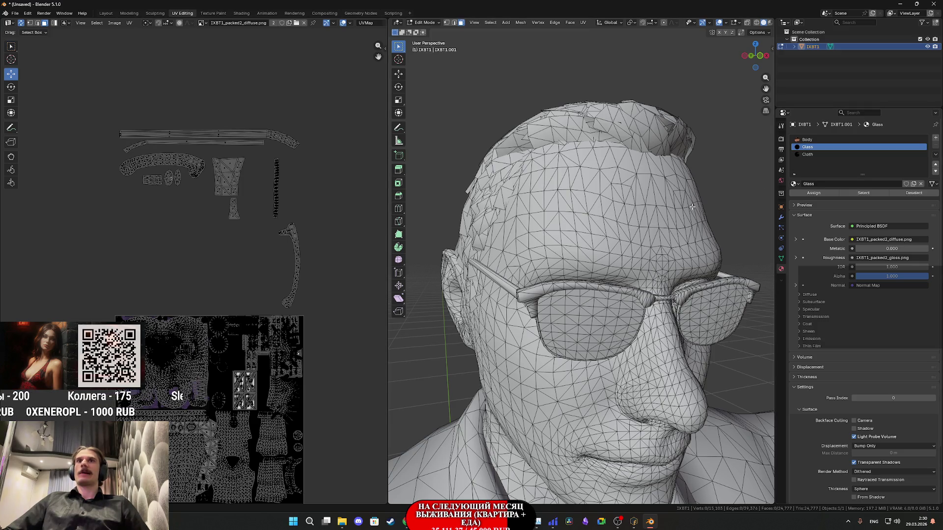
key(ctrl+z)
- Switch to the Cloth material slot and hide the Body material faces
click(813, 154)
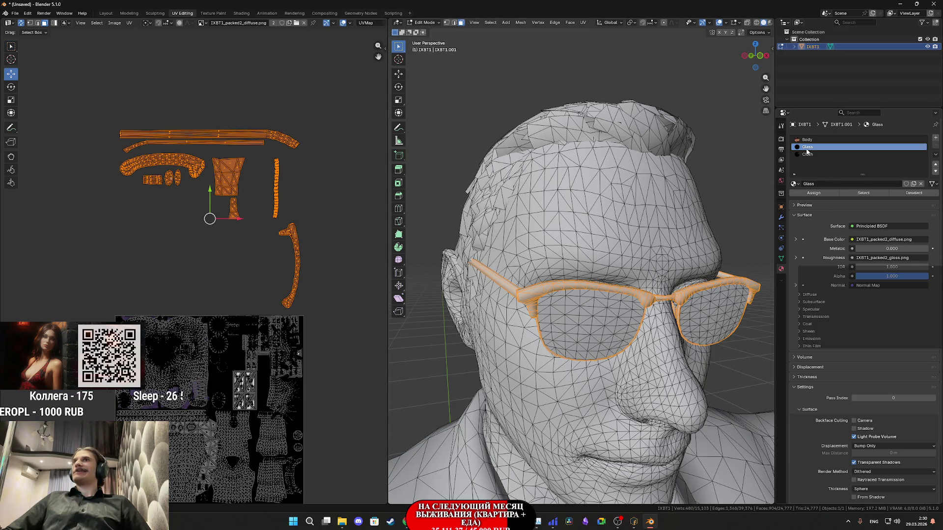
click(814, 194)
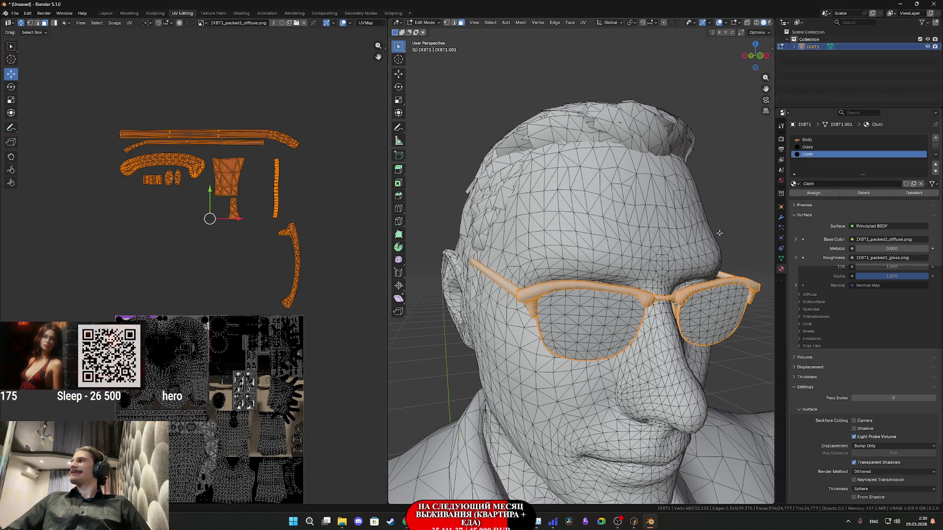
scroll(715, 239, down, 5)
click(605, 250)
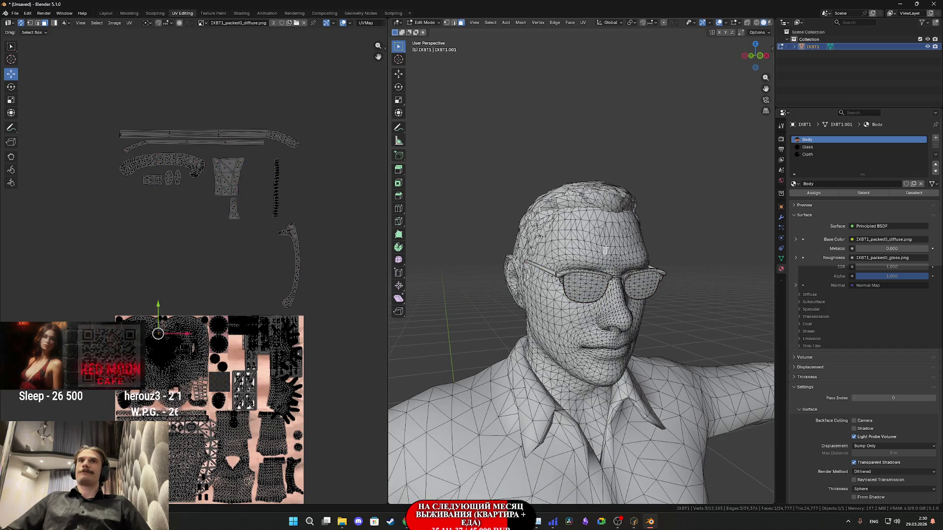
click(864, 194)
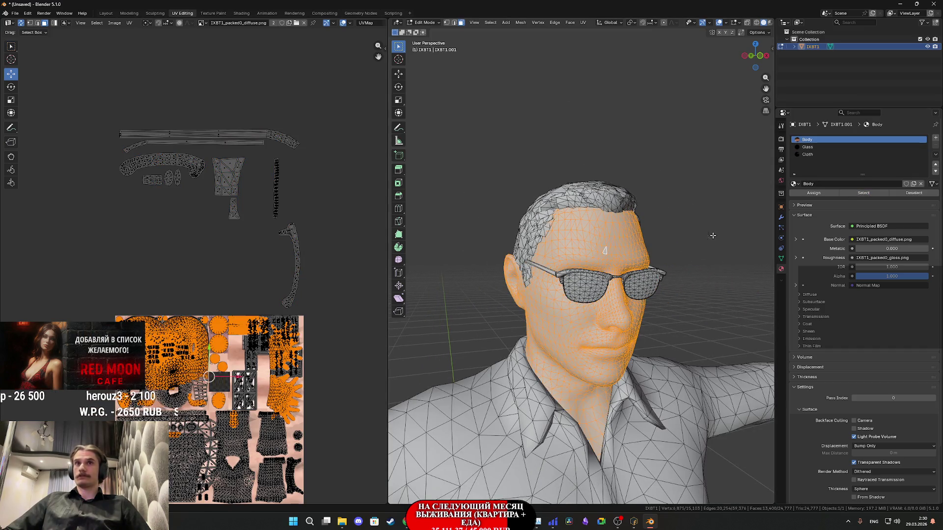
key(h)
- Inspect the hair, arm and shirt islands on the Cloth atlas
middle_drag(249, 349, 247, 286)
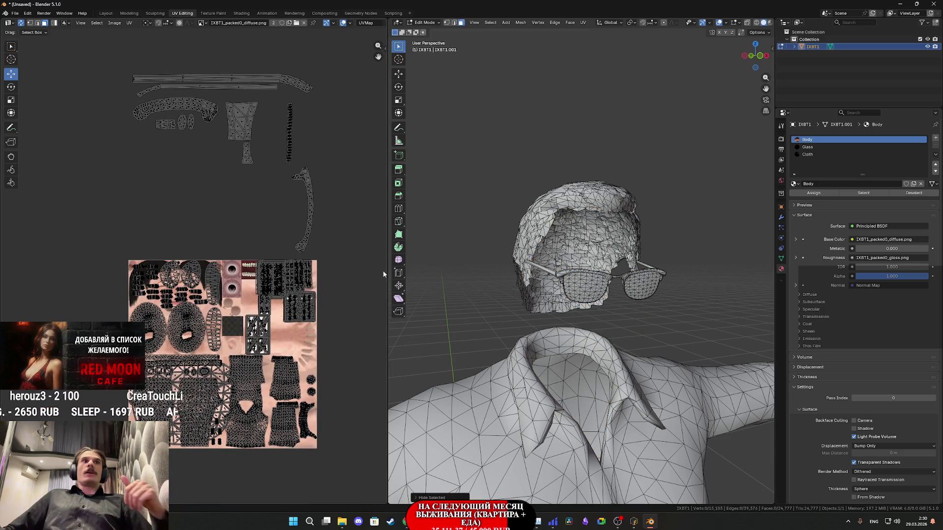
scroll(383, 279, up, 2)
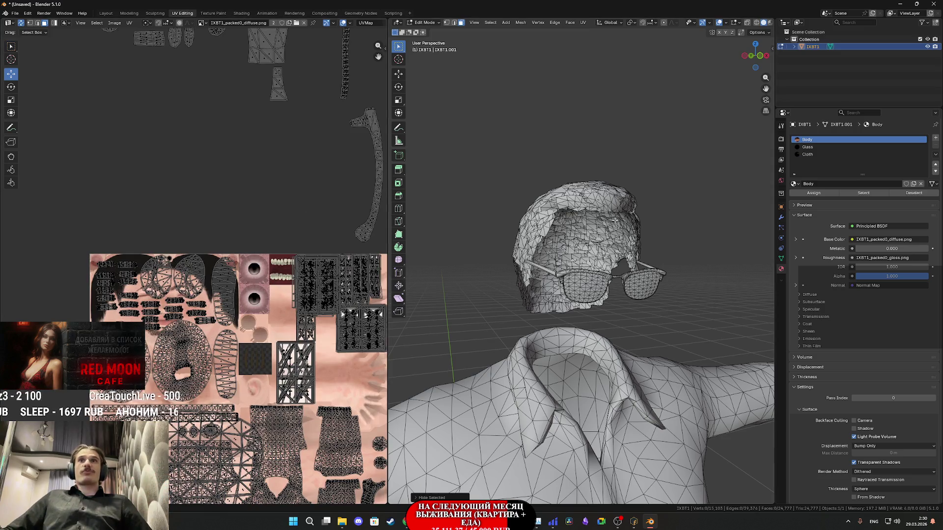
click(607, 199)
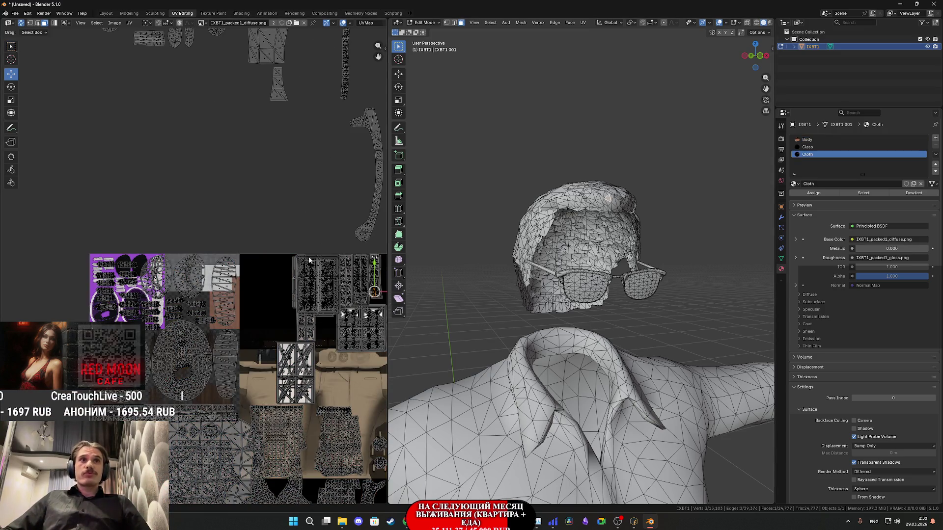
mouse_move(255, 340)
middle_down()
mouse_move(191, 300)
mouse_move(255, 323)
middle_up()
scroll(197, 302, down, 3)
scroll(610, 306, down, 5)
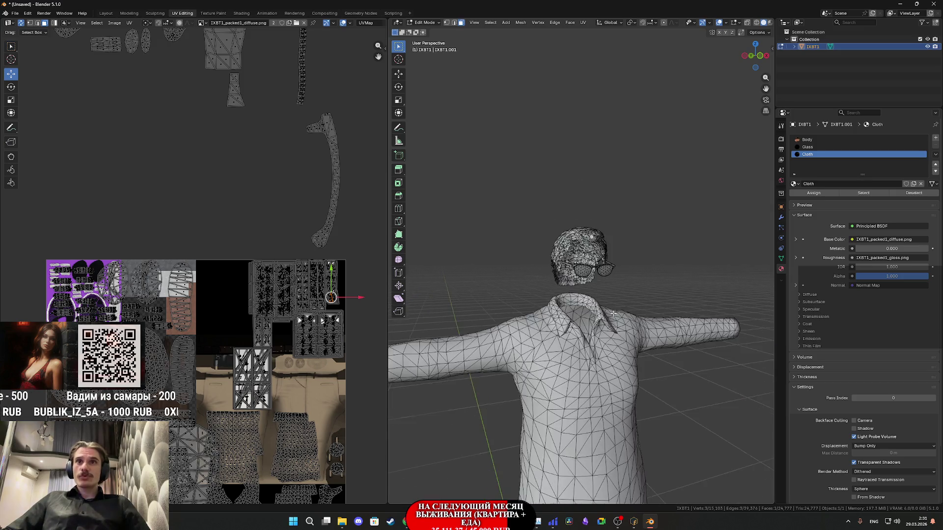
scroll(611, 309, down, 5)
scroll(608, 309, up, 4)
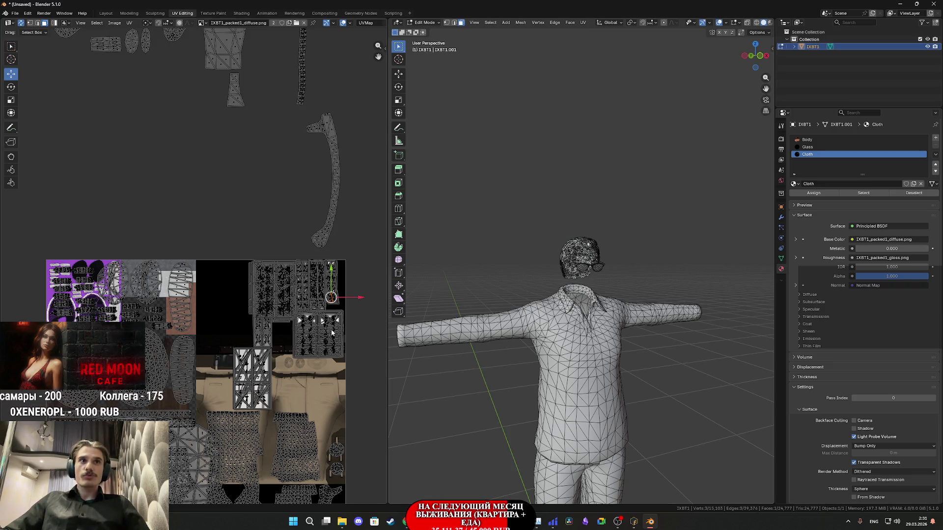
scroll(240, 326, up, 5)
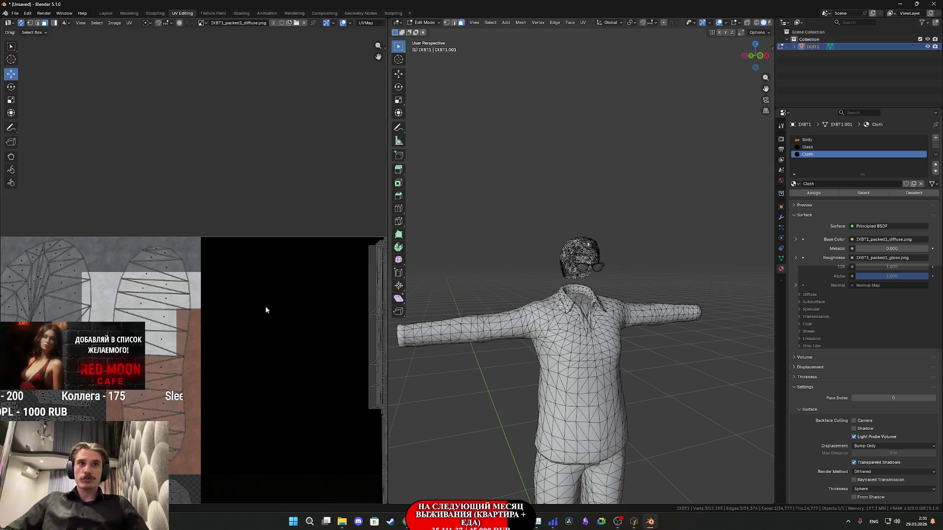
scroll(270, 299, down, 2)
mouse_move(269, 310)
middle_down()
mouse_move(206, 312)
mouse_move(242, 261)
mouse_move(255, 286)
middle_up()
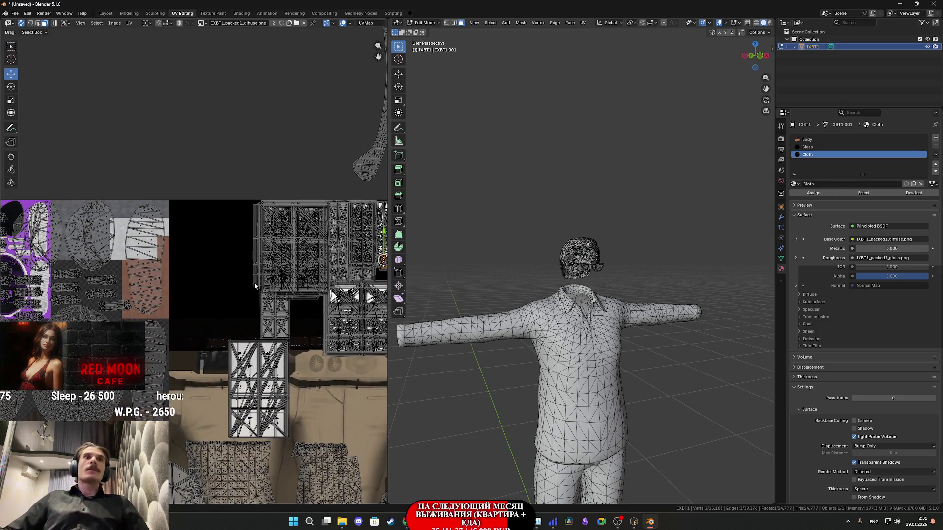
click(277, 380)
scroll(417, 398, up, 2)
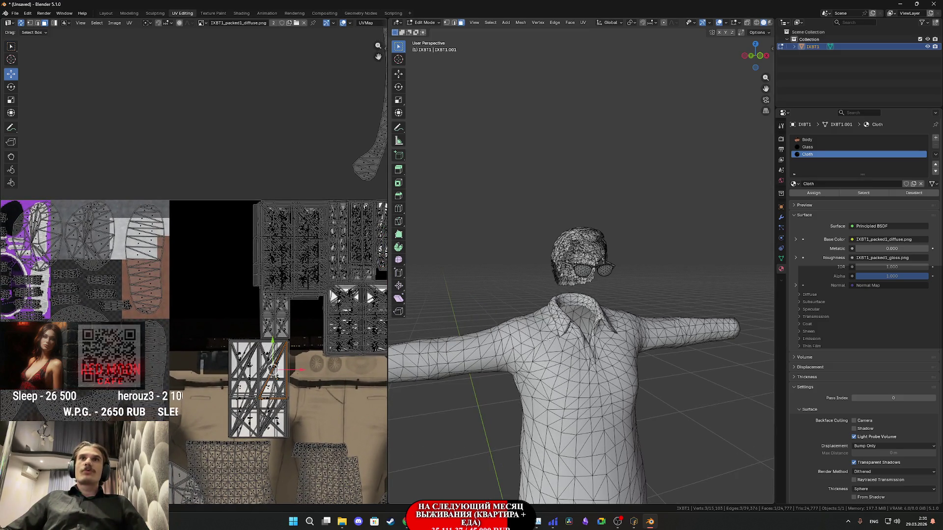
- Fit all UV islands in view, pan across the layout, and switch to the Shading workspace
key(Home)
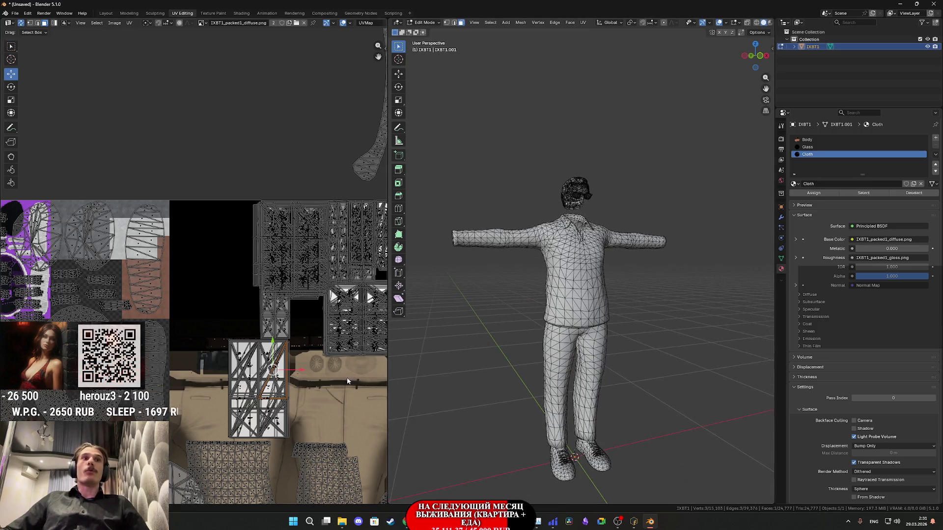
key(Home)
scroll(302, 387, up, 3)
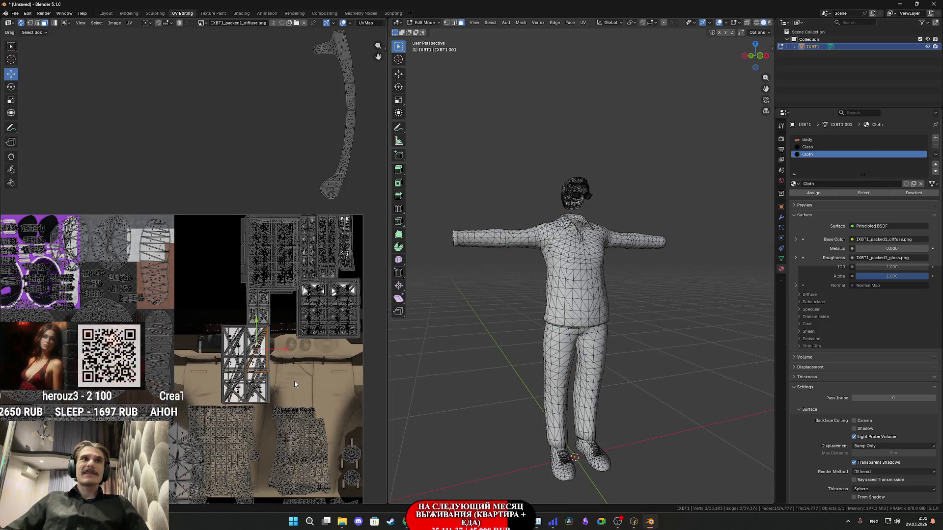
mouse_move(323, 345)
middle_down()
mouse_move(344, 300)
mouse_move(378, 279)
mouse_move(4, 271)
middle_up()
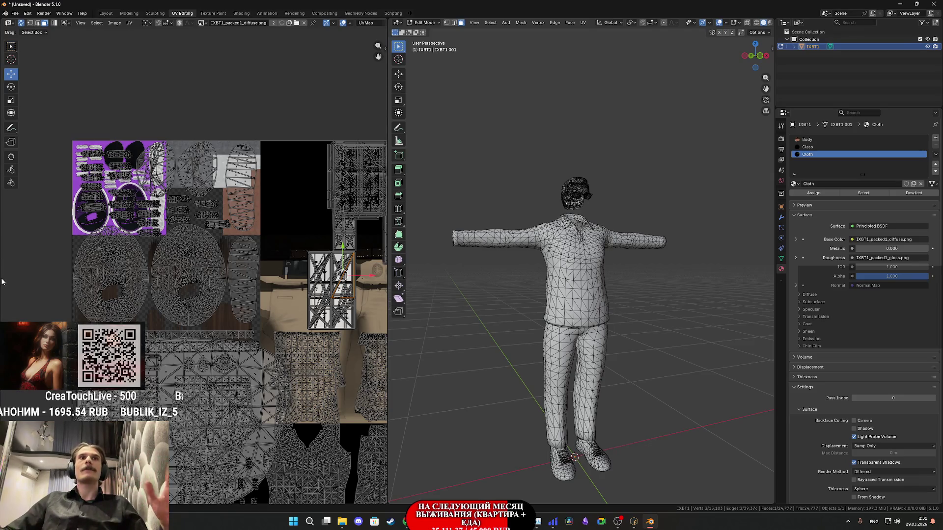
mouse_move(212, 288)
middle_down()
mouse_move(157, 289)
mouse_move(158, 262)
mouse_move(181, 290)
mouse_move(179, 310)
middle_up()
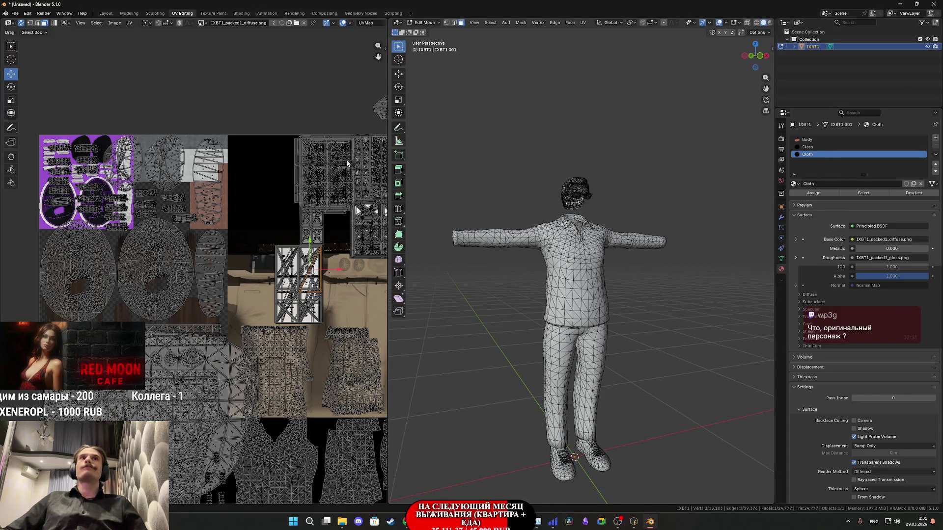
click(591, 271)
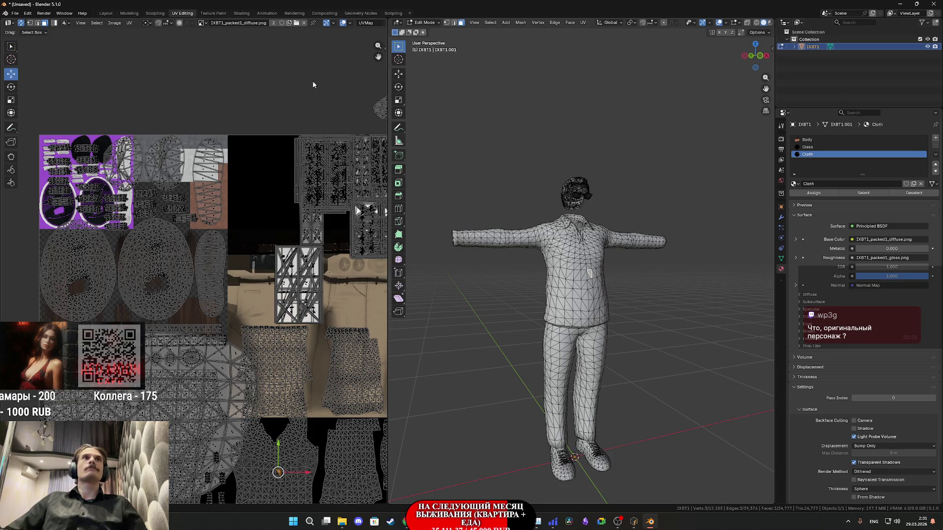
click(242, 14)
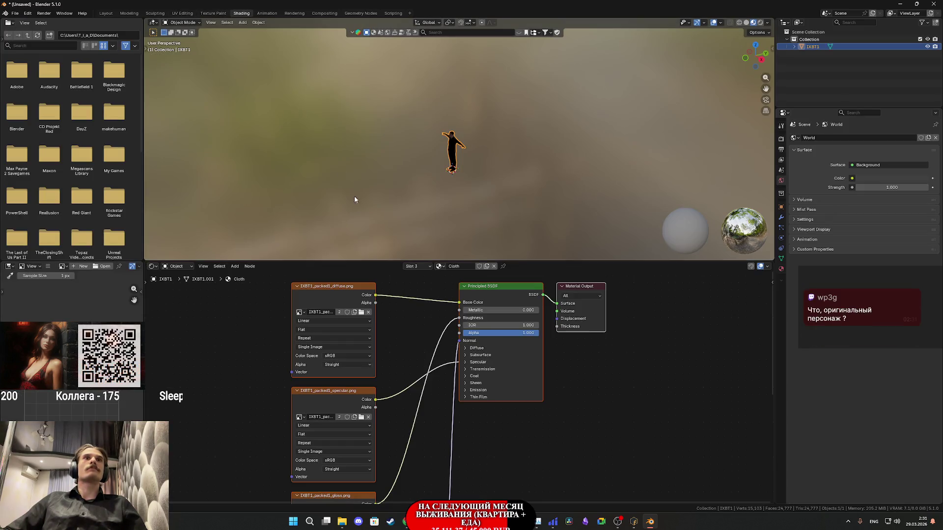
- Delete the extra Cloth texture nodes and link IXBT1_packed1_diffuse Color to Base Color
scroll(388, 368, down, 2)
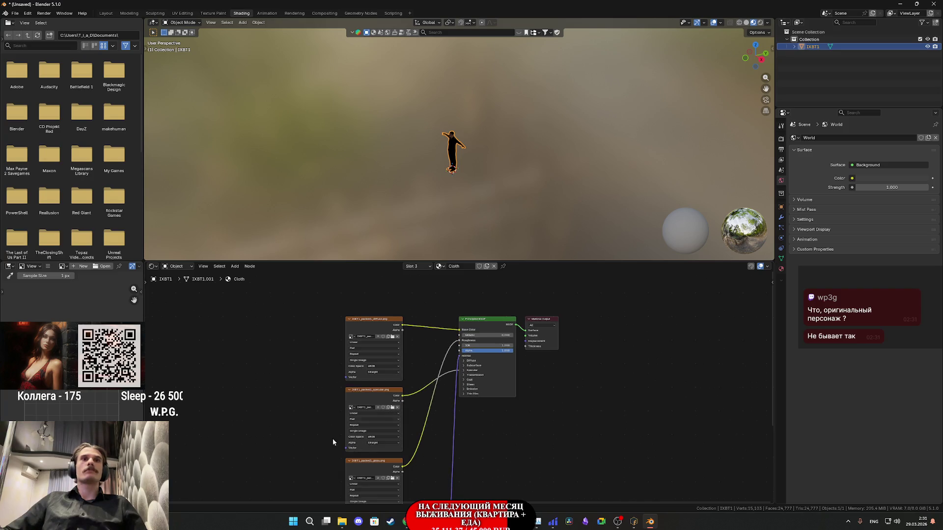
drag(352, 445, 353, 445)
shift+scroll(381, 432, down, 5)
mouse_move(362, 346)
mouse_down()
mouse_move(364, 359)
mouse_move(402, 381)
mouse_up()
shift+scroll(388, 358, up, 5)
scroll(427, 417, up, 2)
scroll(446, 157, up, 8)
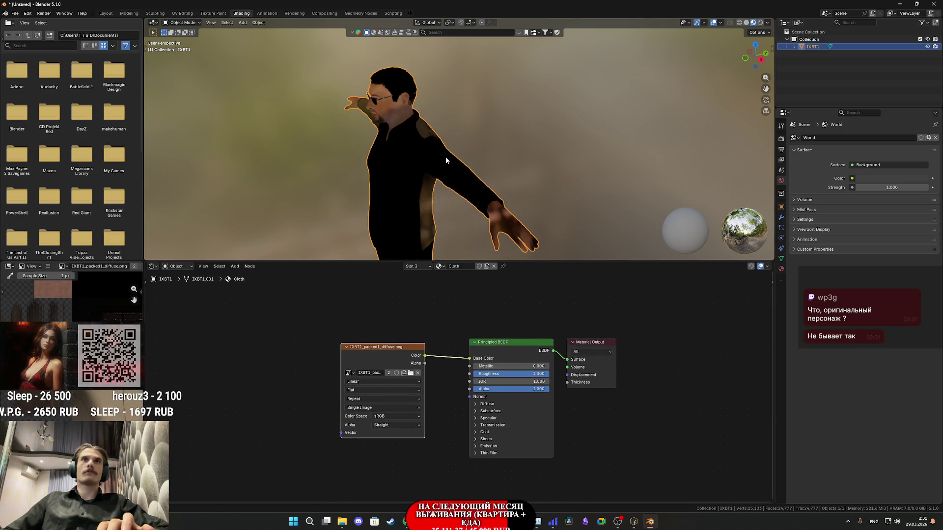
mouse_move(486, 146)
middle_down()
mouse_move(494, 137)
mouse_move(492, 146)
middle_up()
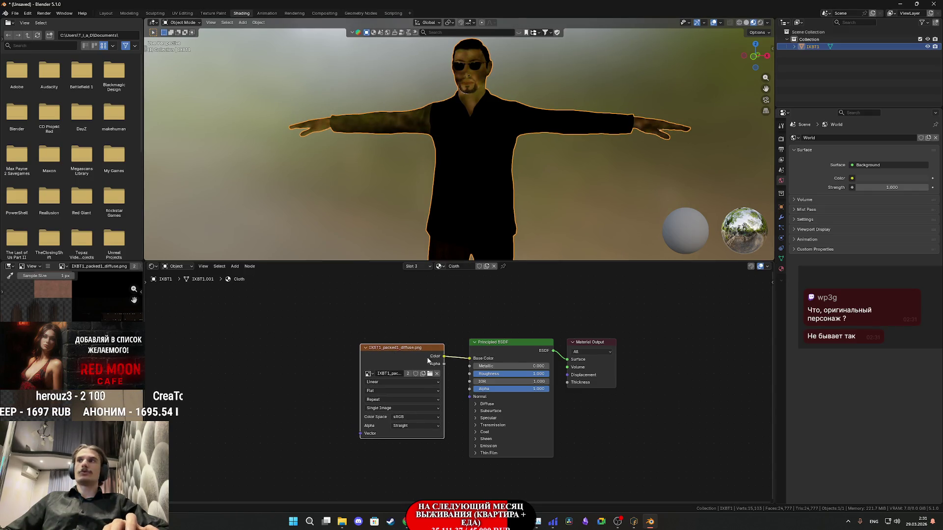
key(Delete)
key(ctrl+v)
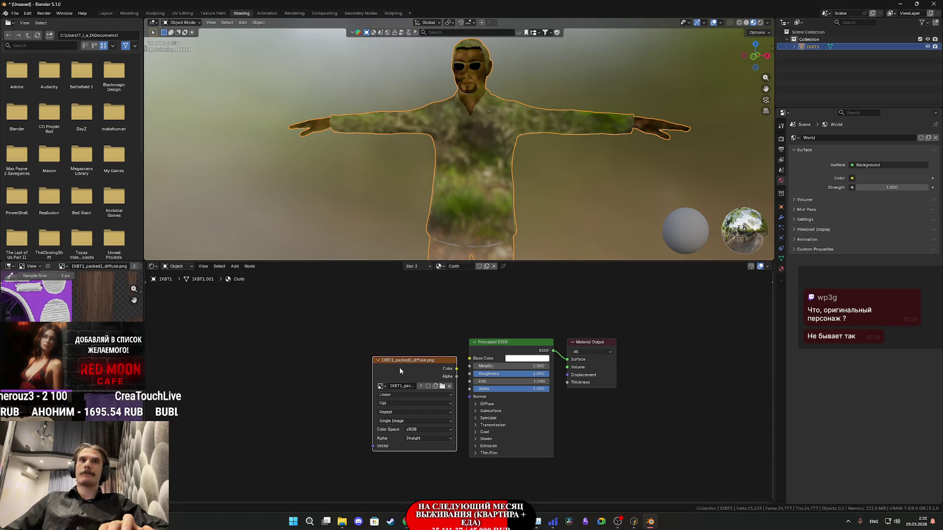
drag(470, 360, 469, 358)
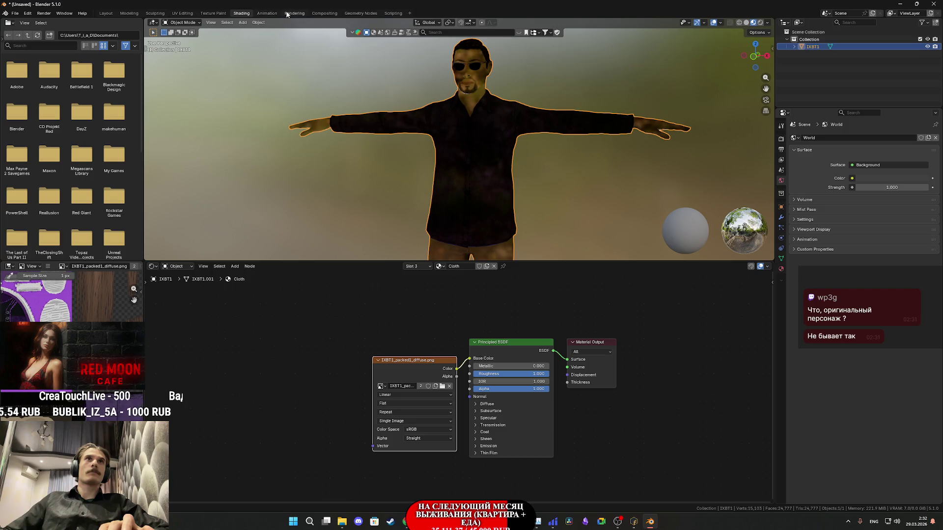
click(182, 13)
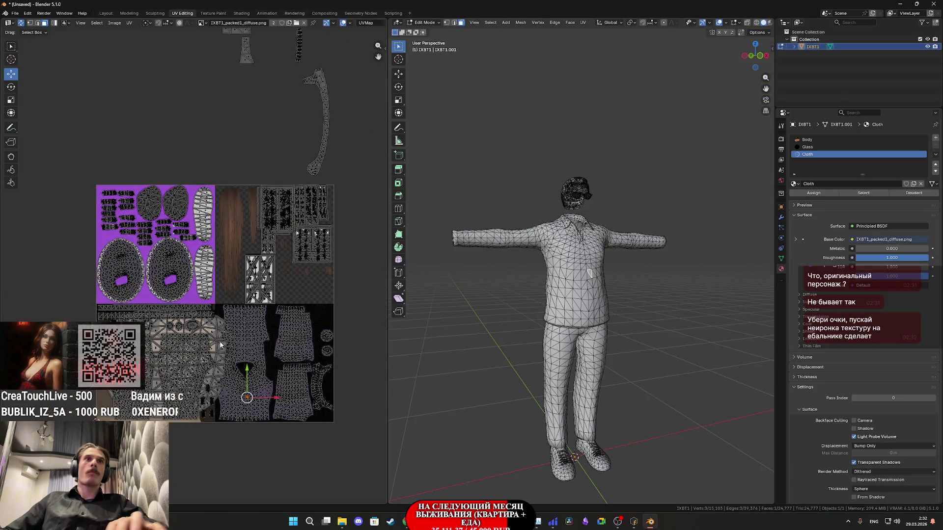
- Zoom into the head and select a glasses lens face to show the packed2 atlas
scroll(220, 345, up, 2)
scroll(220, 345, down, 1)
scroll(584, 259, up, 2)
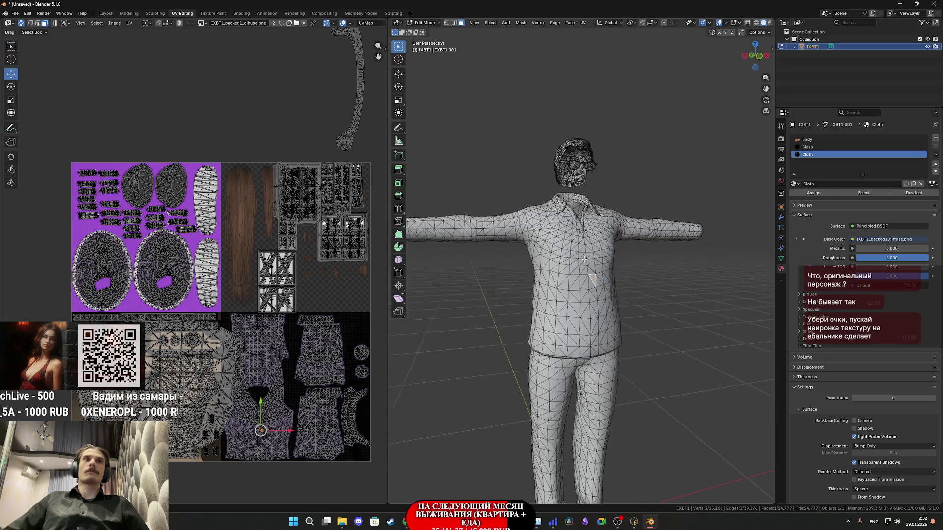
middle_drag(584, 258, 580, 265)
middle_drag(470, 274, 577, 318)
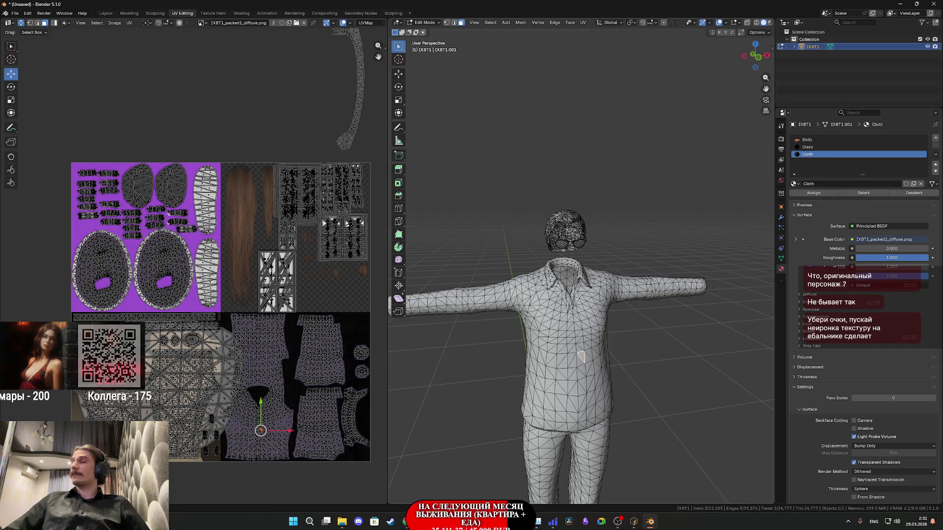
scroll(559, 248, up, 3)
scroll(573, 217, up, 2)
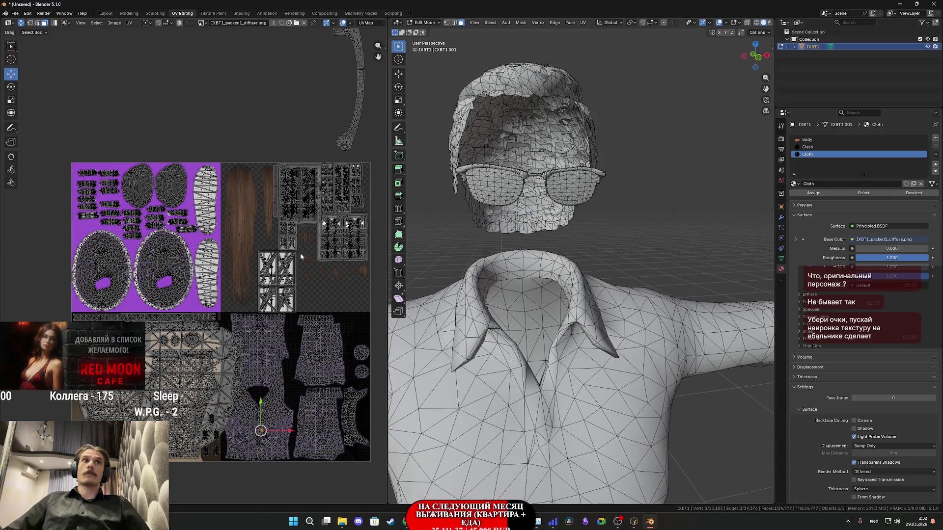
scroll(231, 338, down, 3)
scroll(229, 335, up, 4)
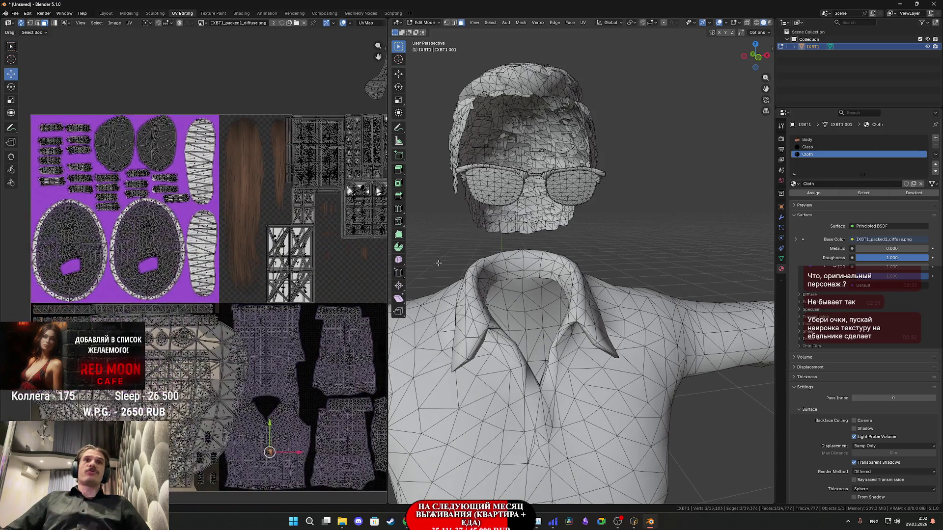
click(565, 193)
- Select both glasses lenses and hide them, leaving only the frame visible
key(l)
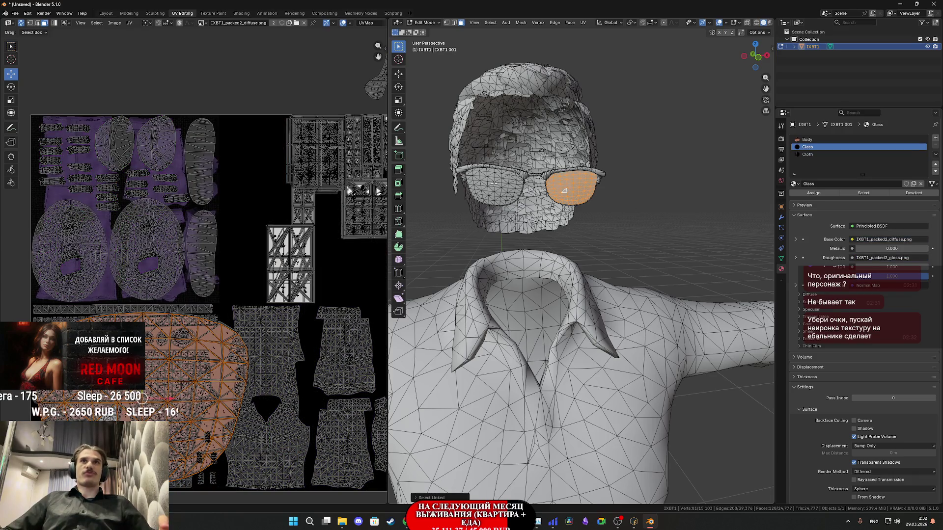
key(l)
middle_drag(494, 184, 652, 222)
key(l)
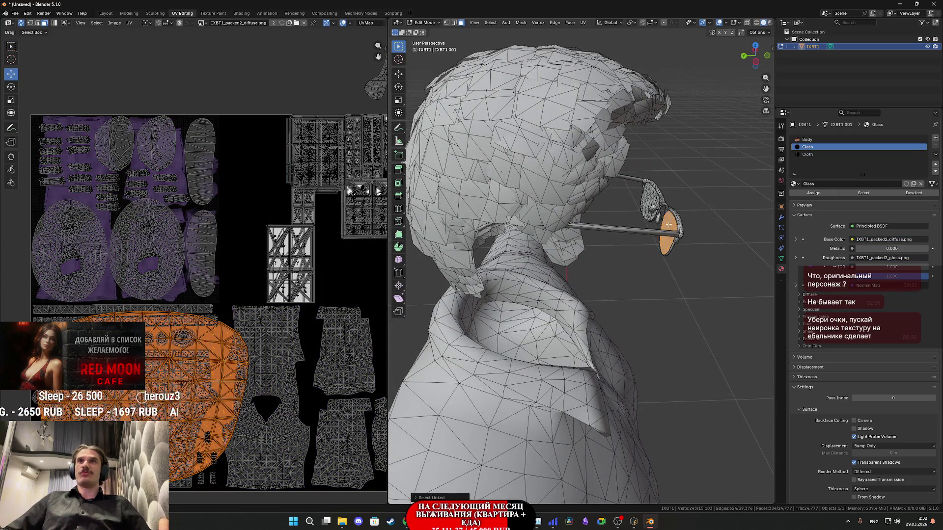
key(l)
key(h)
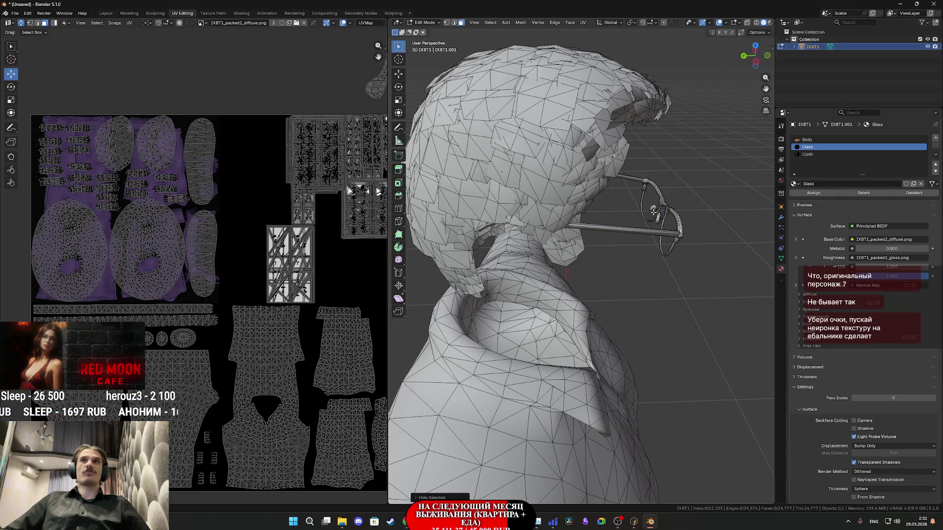
- Bring the frame UV islands into view, select the temple-arm island and a frame-front face
scroll(213, 389, down, 4)
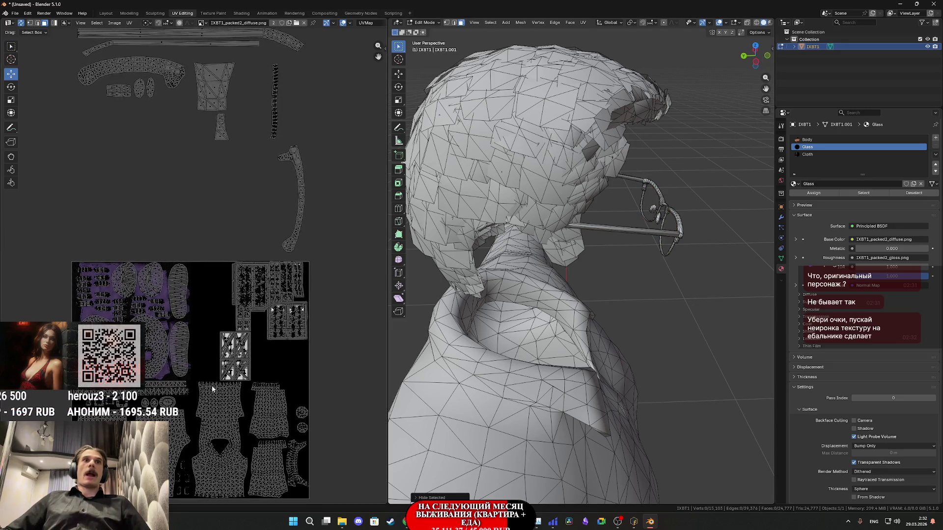
middle_drag(212, 389, 232, 424)
middle_drag(335, 285, 253, 222)
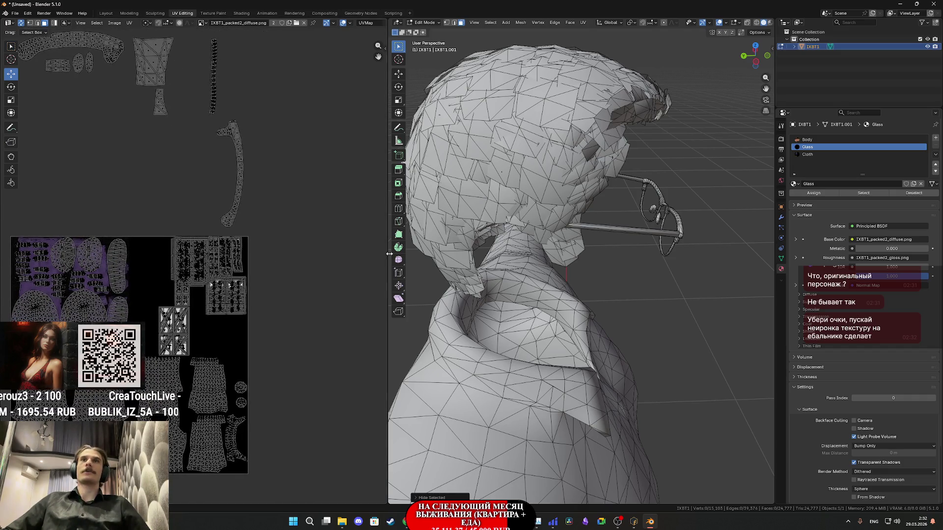
scroll(251, 210, down, 1)
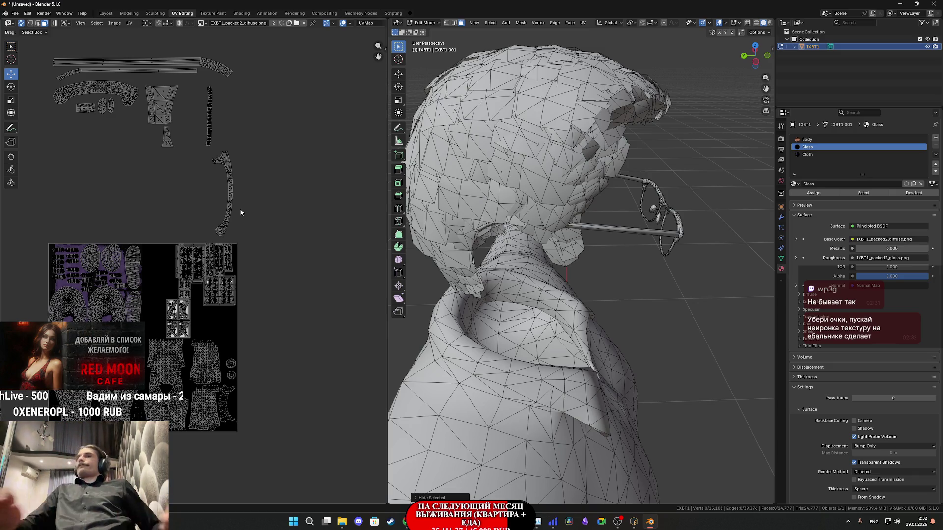
mouse_move(271, 163)
middle_down()
mouse_move(263, 169)
mouse_move(314, 231)
middle_up()
drag(294, 301, 254, 250)
key(ctrl+l)
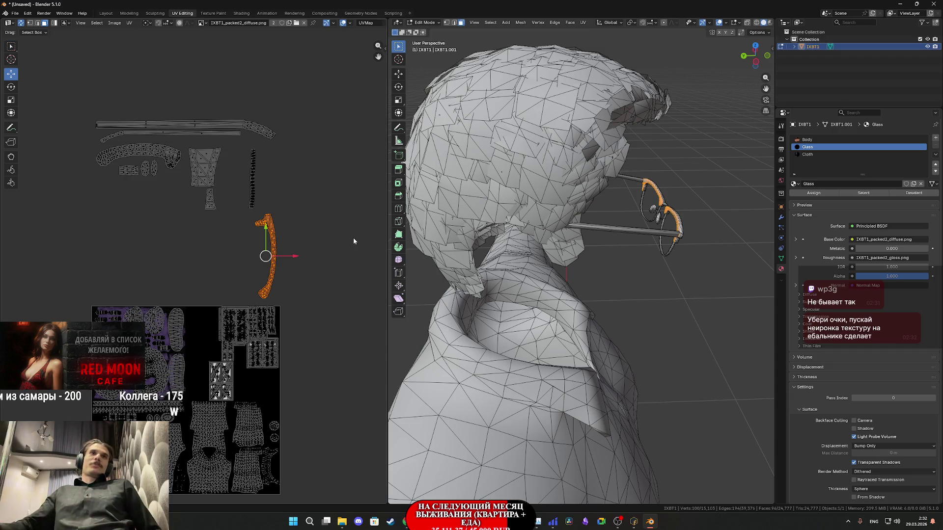
middle_drag(295, 260, 302, 283)
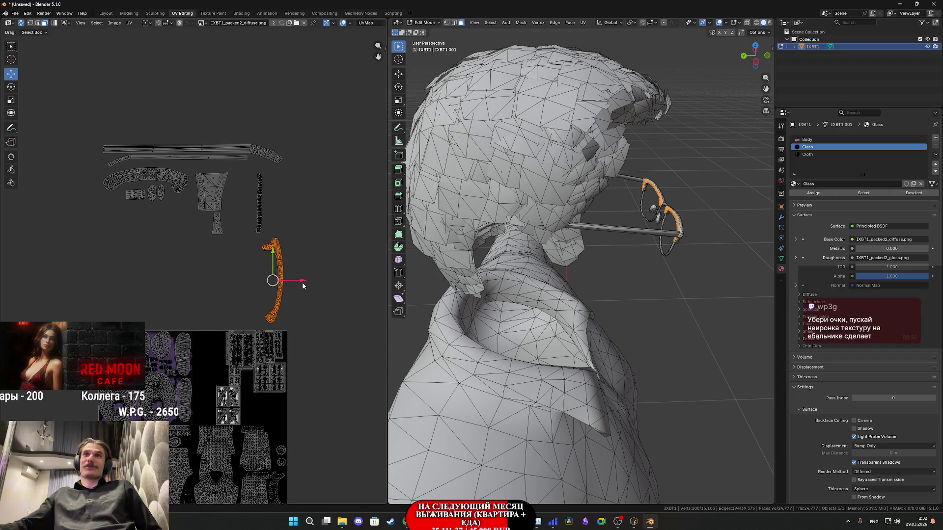
mouse_move(669, 239)
middle_down()
mouse_move(629, 231)
mouse_move(595, 241)
middle_up()
middle_drag(330, 284, 323, 289)
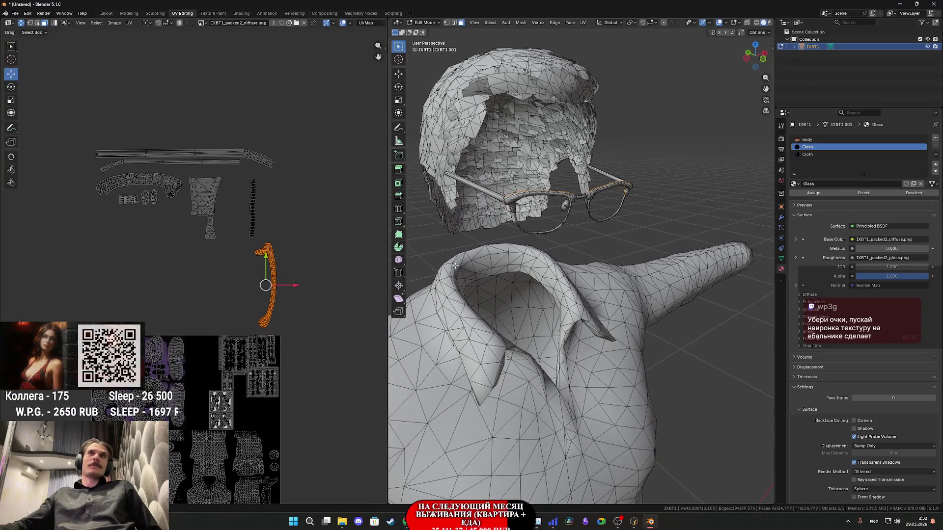
click(554, 193)
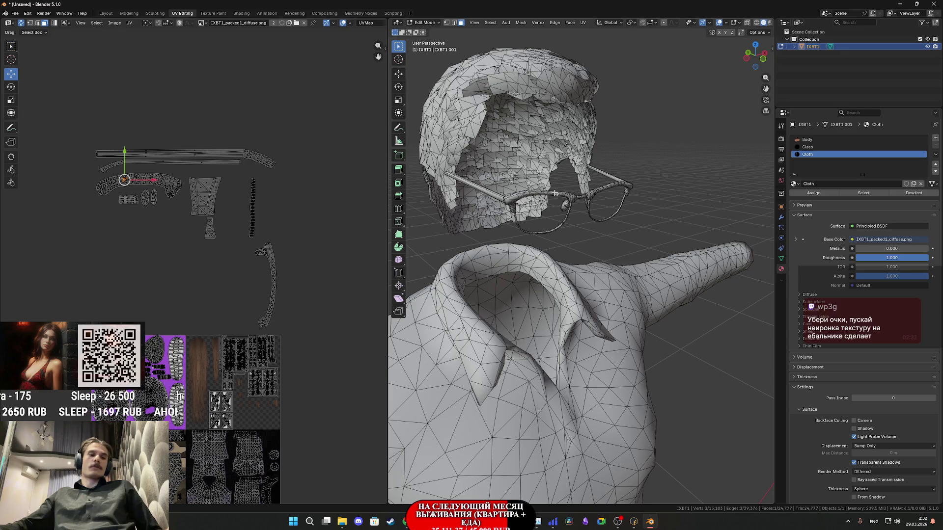
- Move the long frame island, rotate it about 90 degrees and place it in the second row
key(l)
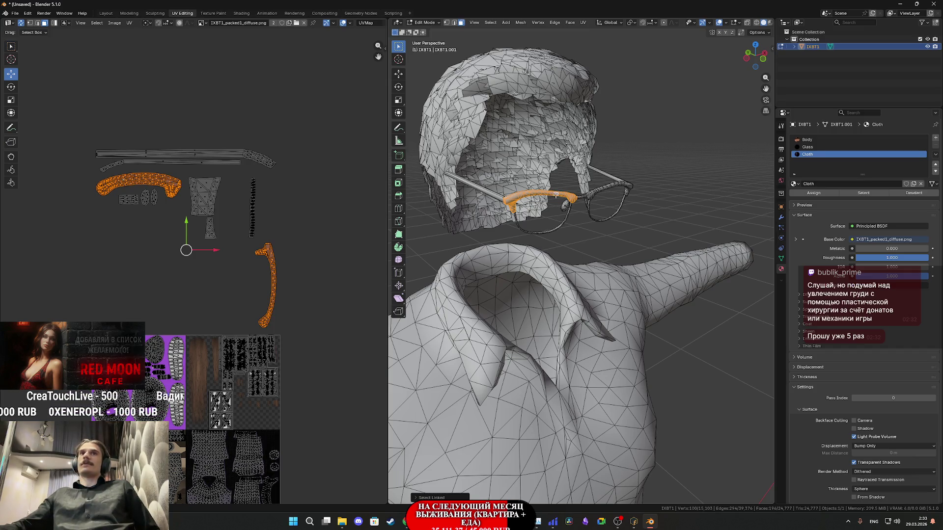
middle_drag(237, 236, 233, 252)
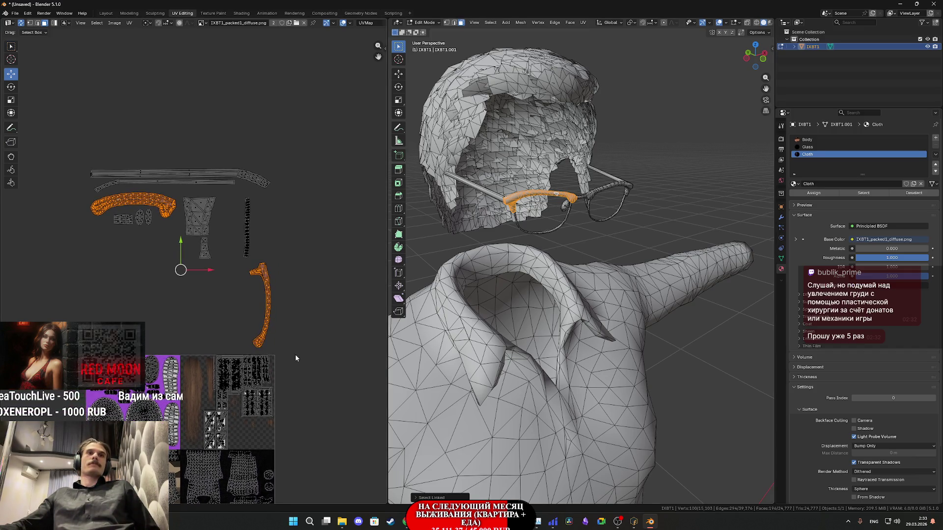
click(234, 330)
key(ctrl+l)
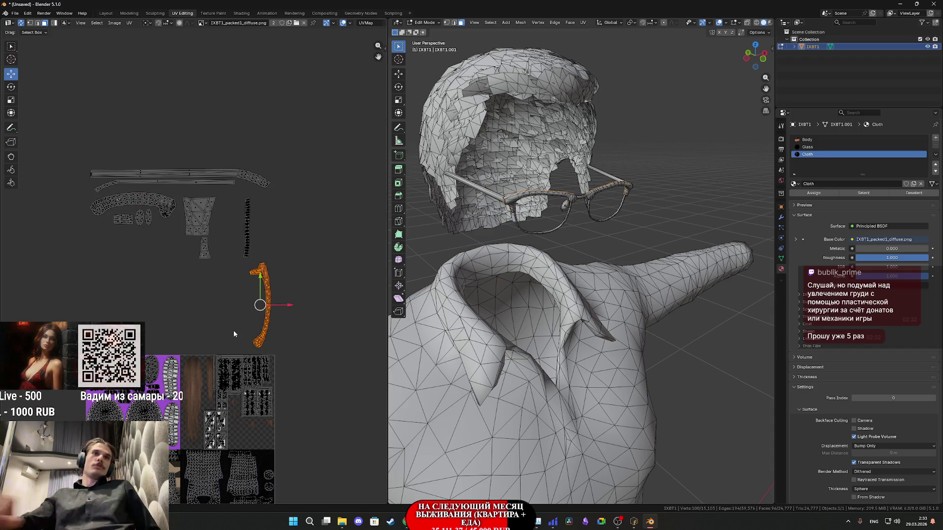
key(g)
click(77, 270)
key(r)
click(195, 272)
key(g)
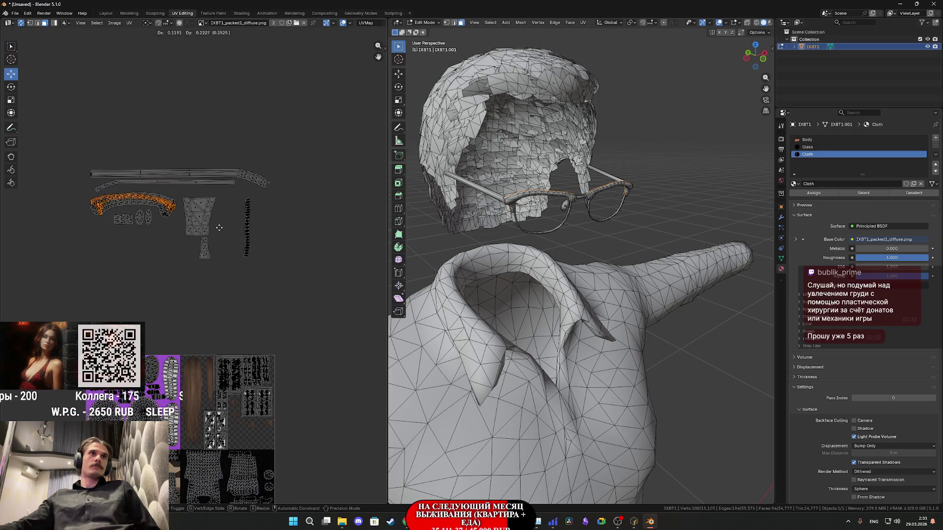
click(220, 230)
- Turn the thin strip island horizontal and lay it level over the long top strip
scroll(221, 234, up, 3)
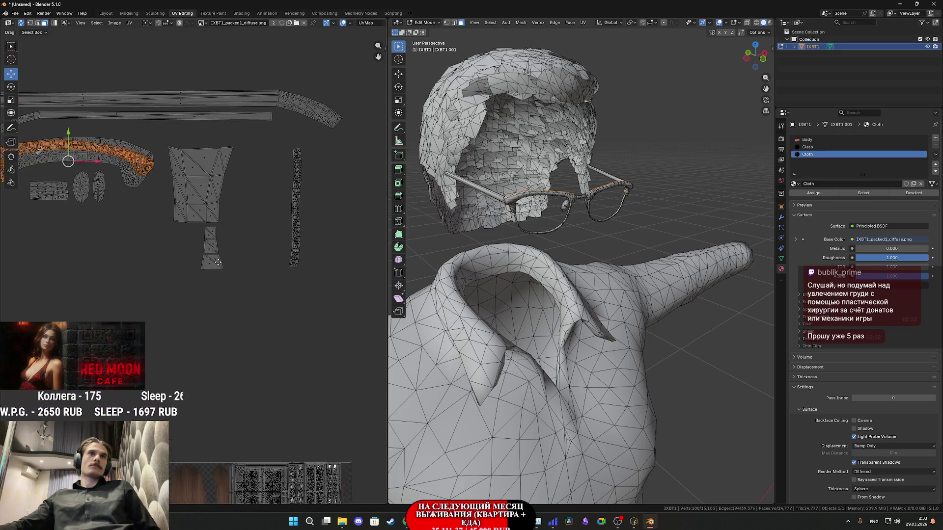
drag(314, 309, 293, 180)
middle_drag(283, 184, 290, 210)
key(g)
click(54, 169)
key(r)
click(147, 402)
key(g)
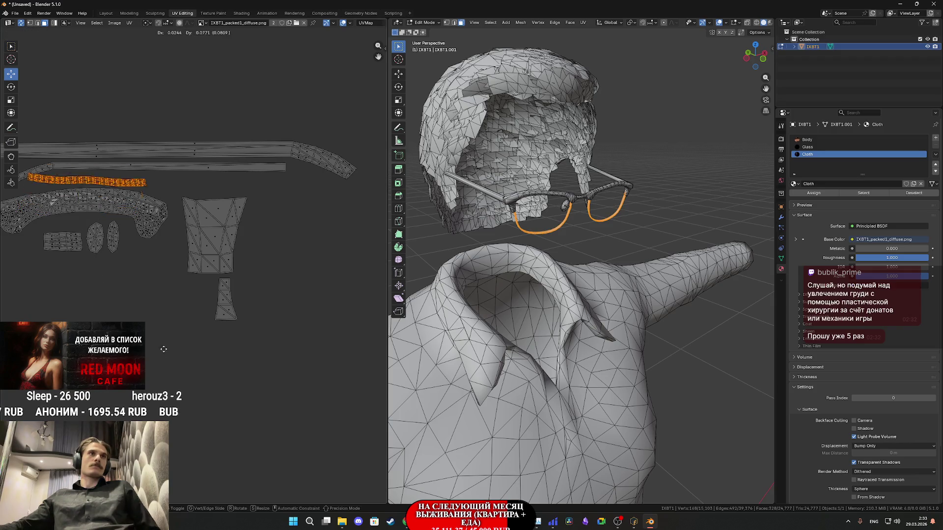
click(218, 332)
key(r)
click(242, 330)
- Mirror the second long strip along X and stack it onto the top strip
mouse_move(241, 197)
middle_down()
mouse_move(258, 224)
mouse_move(272, 215)
middle_up()
click(236, 188)
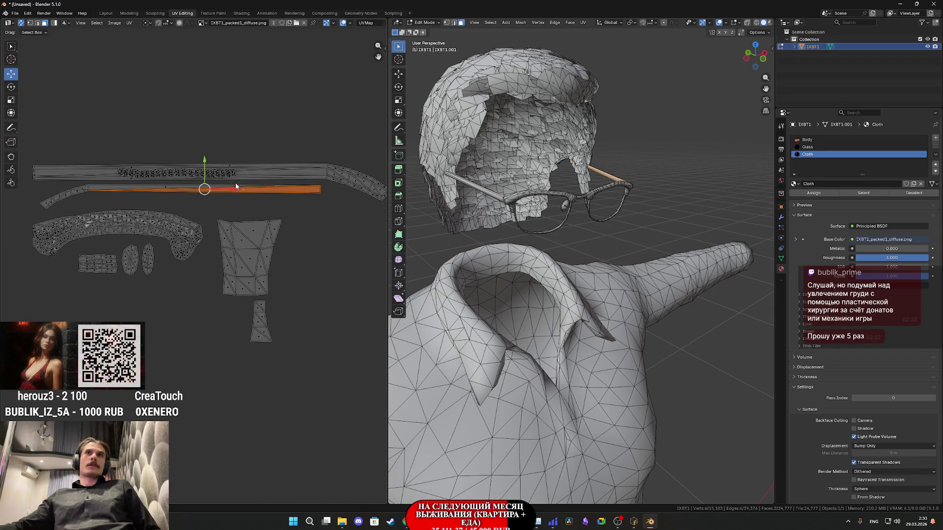
key(l)
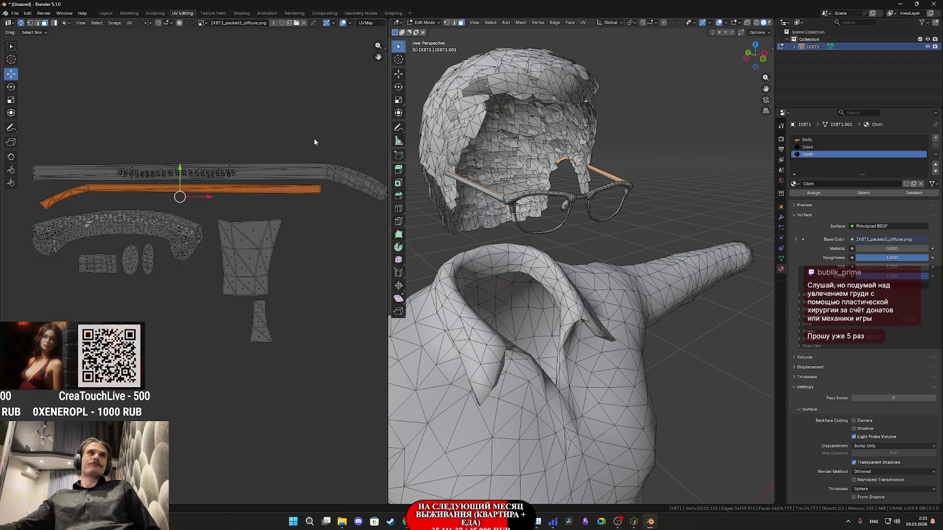
key(ctrl+m)
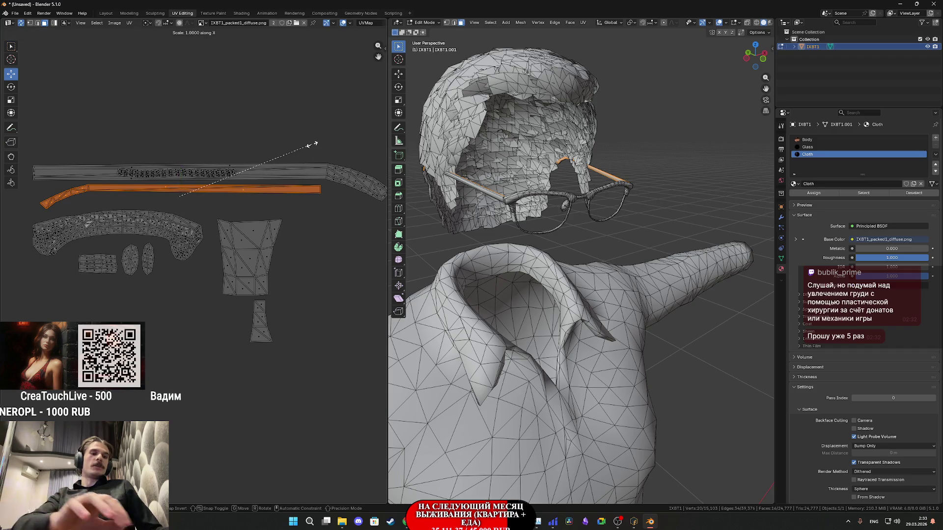
key(x)
key(Return)
key(g)
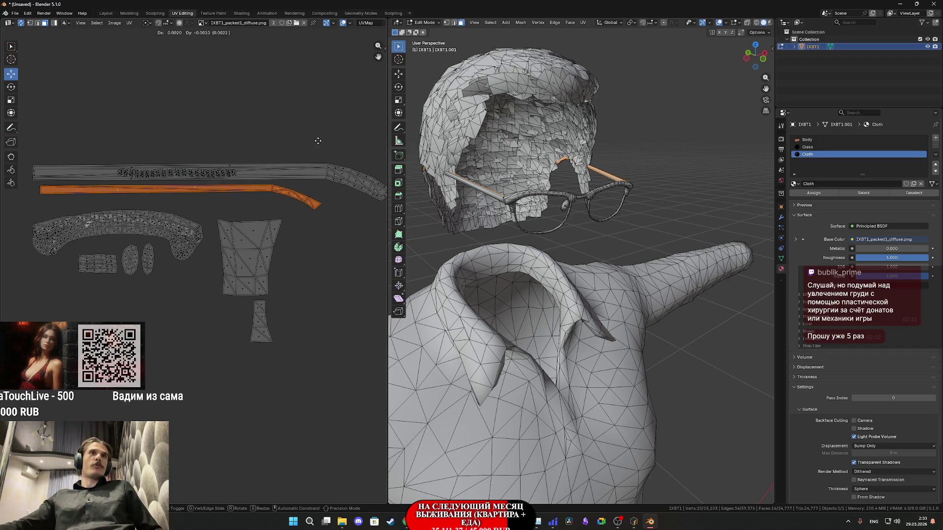
click(365, 139)
- Shrink the trapezoid and small islands below half size and place them on the curved island
scroll(304, 201, down, 1)
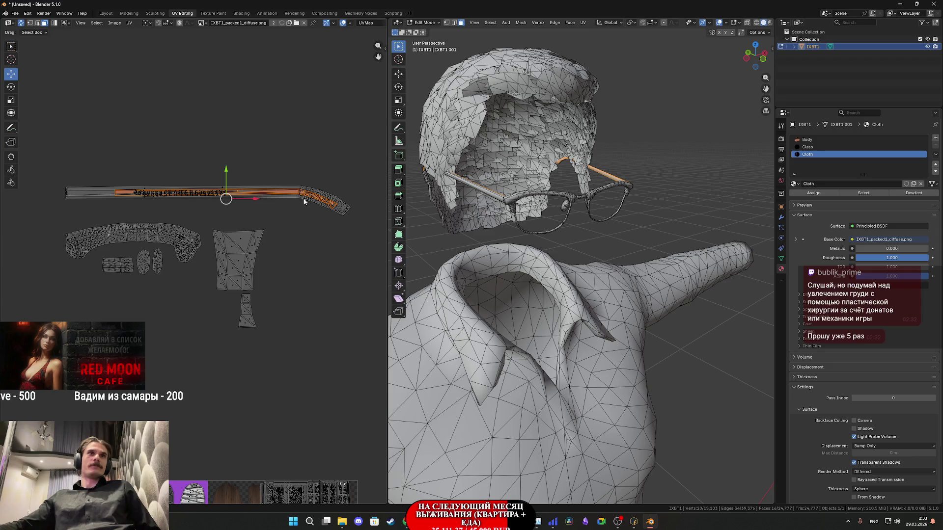
click(240, 250)
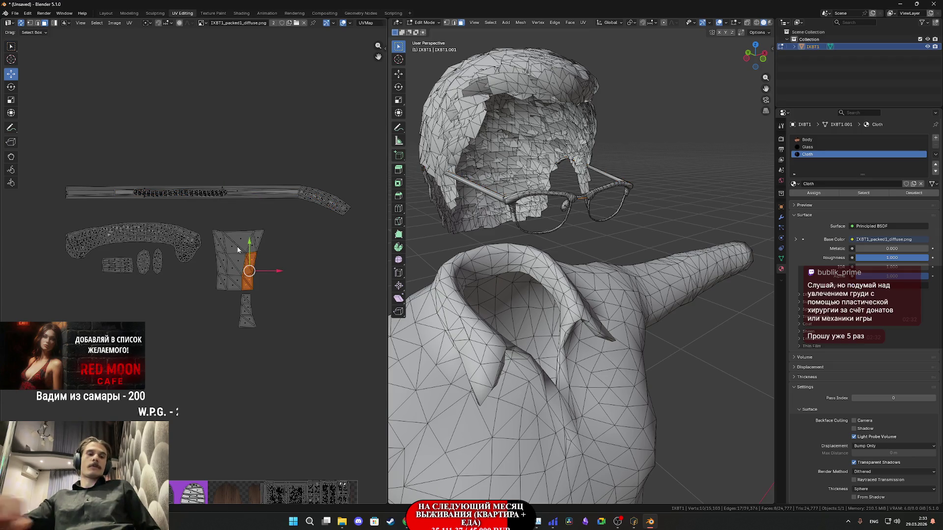
key(l)
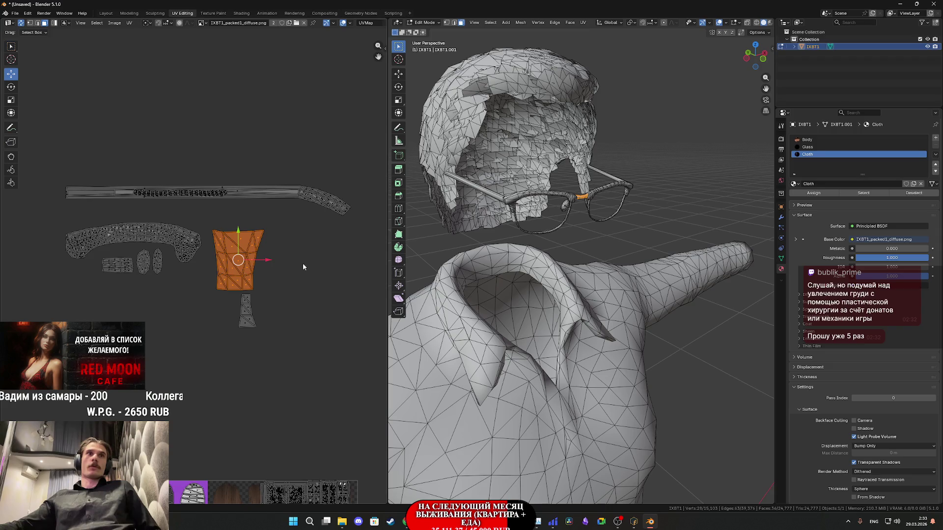
click(249, 322)
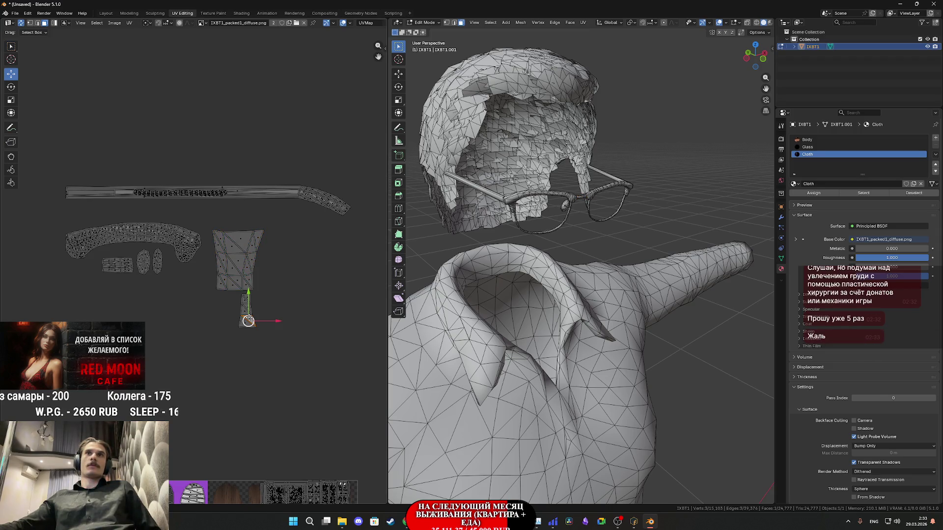
key(l)
drag(305, 347, 211, 225)
key(s)
click(272, 284)
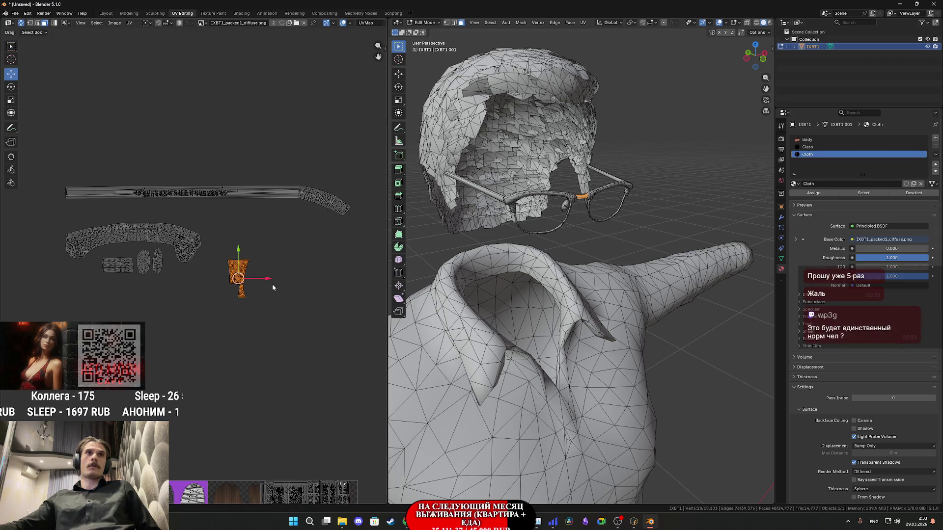
scroll(273, 284, up, 1)
key(g)
click(226, 255)
scroll(226, 255, up, 2)
key(s)
click(270, 256)
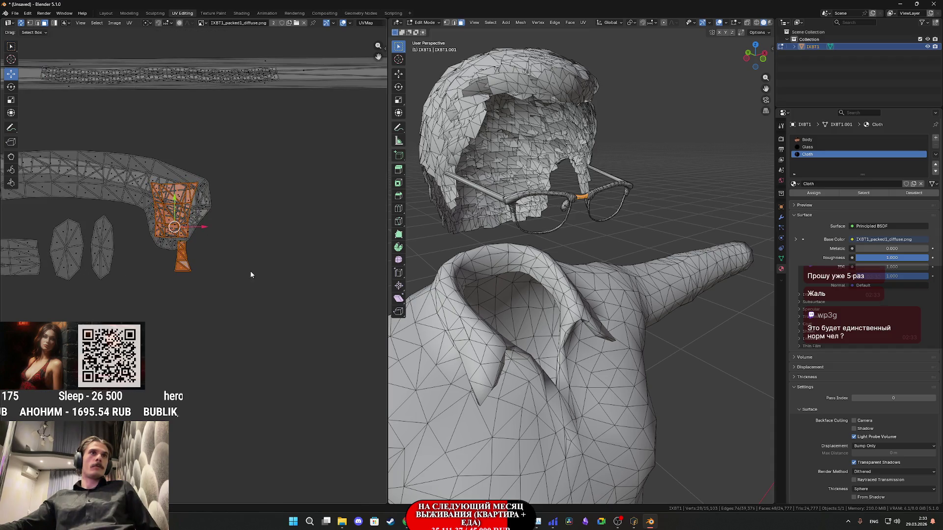
- Grow a selection from the bottom triangle, then move the arm island over the other strip
mouse_move(200, 266)
mouse_down()
mouse_move(179, 263)
mouse_move(169, 224)
mouse_up()
key(ctrl+KP_Add)
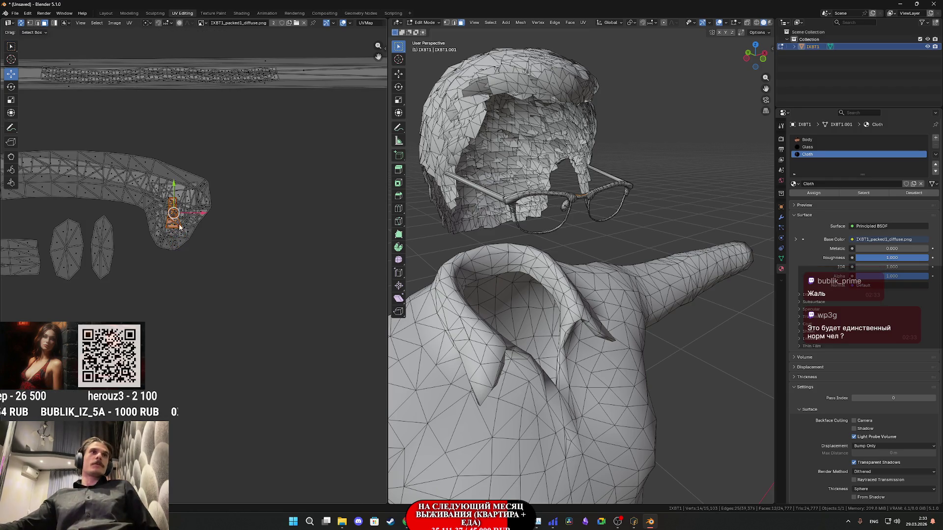
scroll(180, 227, down, 3)
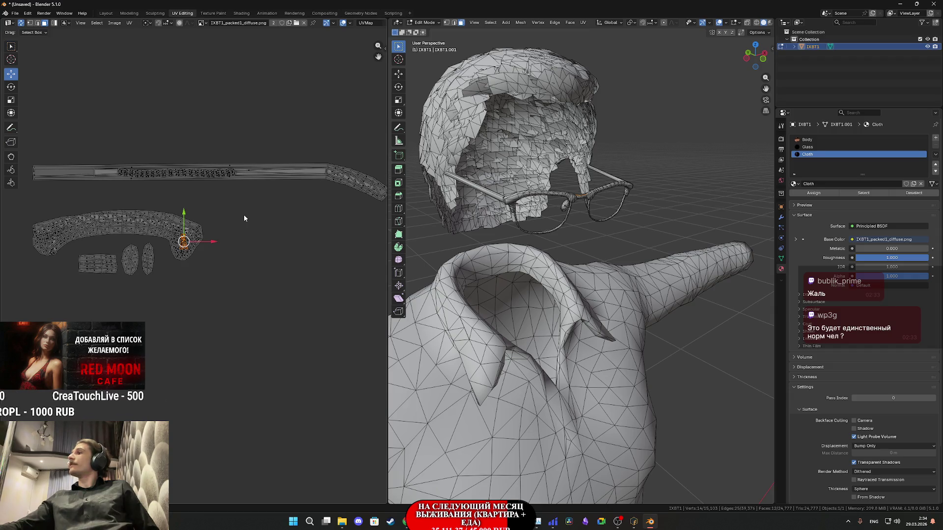
scroll(267, 217, down, 1)
middle_drag(213, 221, 237, 242)
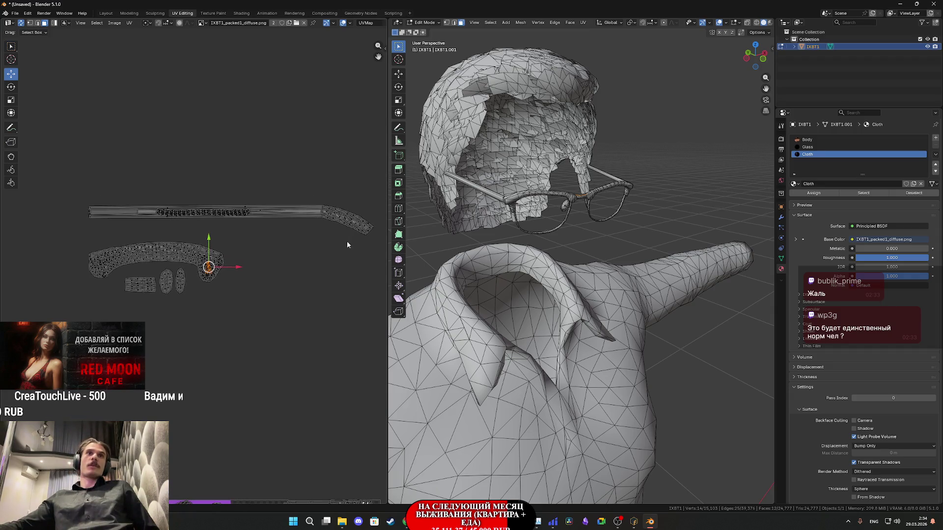
mouse_move(376, 241)
mouse_down()
mouse_move(263, 178)
mouse_move(236, 179)
mouse_move(235, 170)
mouse_up()
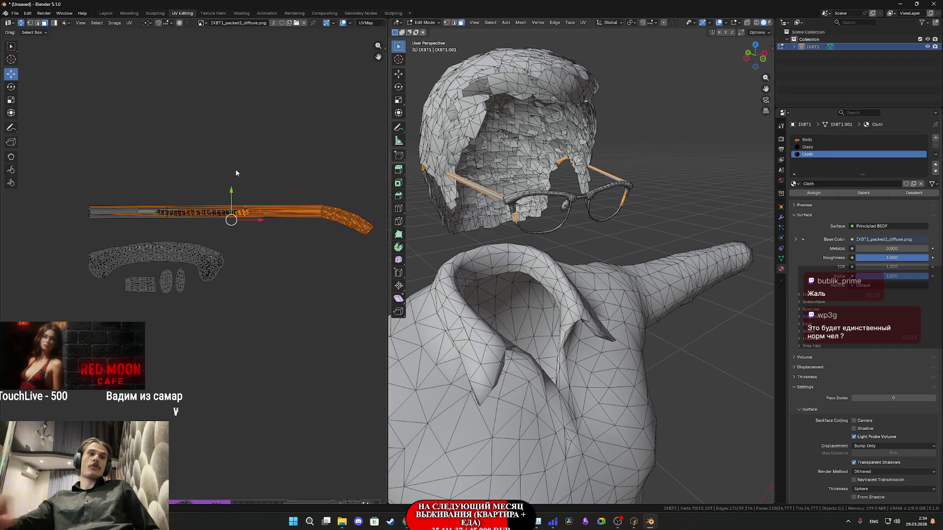
key(g)
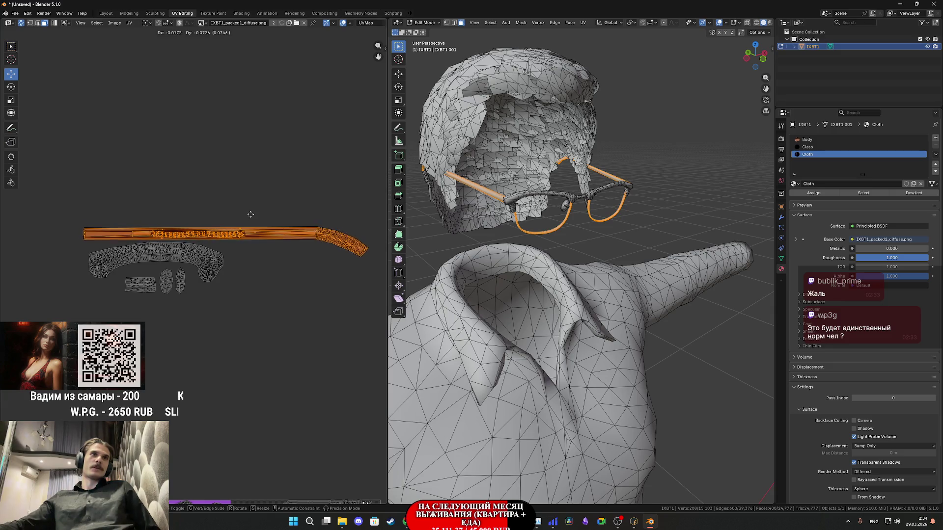
click(248, 216)
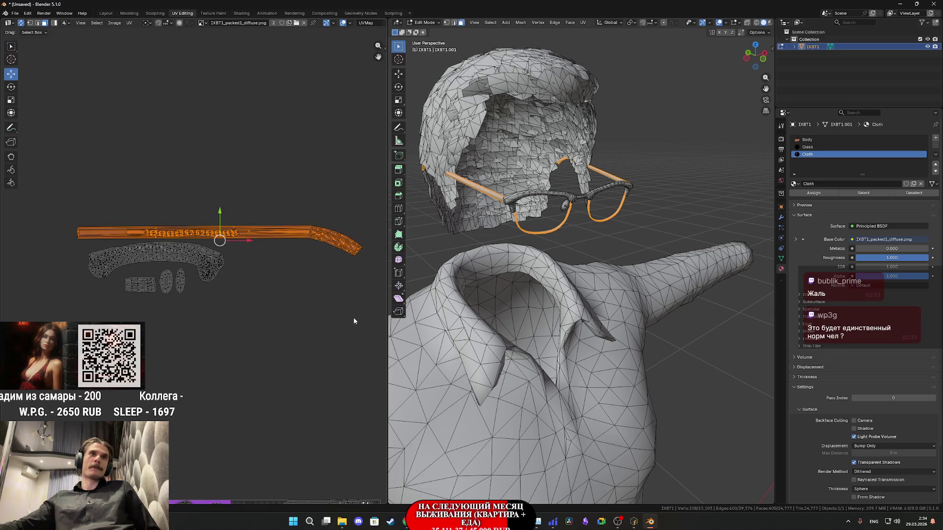
scroll(234, 251, down, 2)
- Shrink all glasses islands and move them above the atlas, undoing a second shrink
key(a)
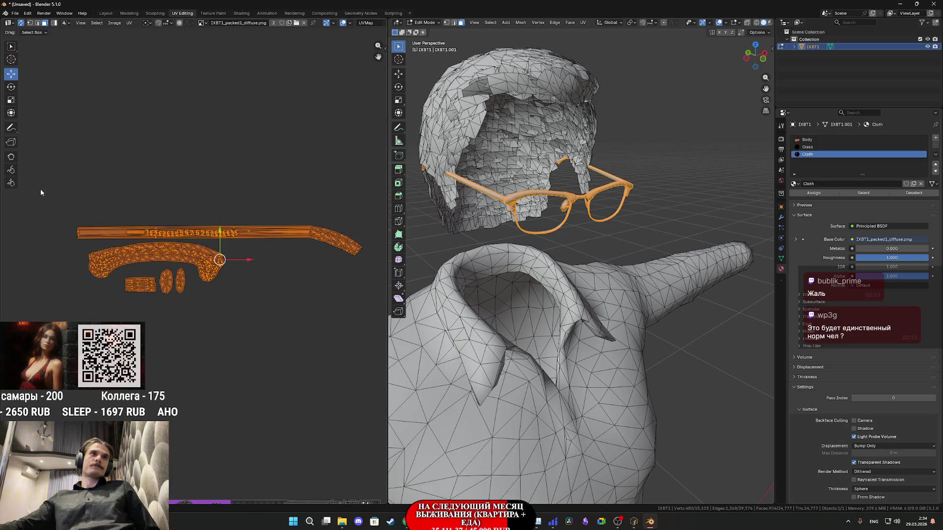
scroll(222, 290, down, 3)
scroll(227, 303, up, 4)
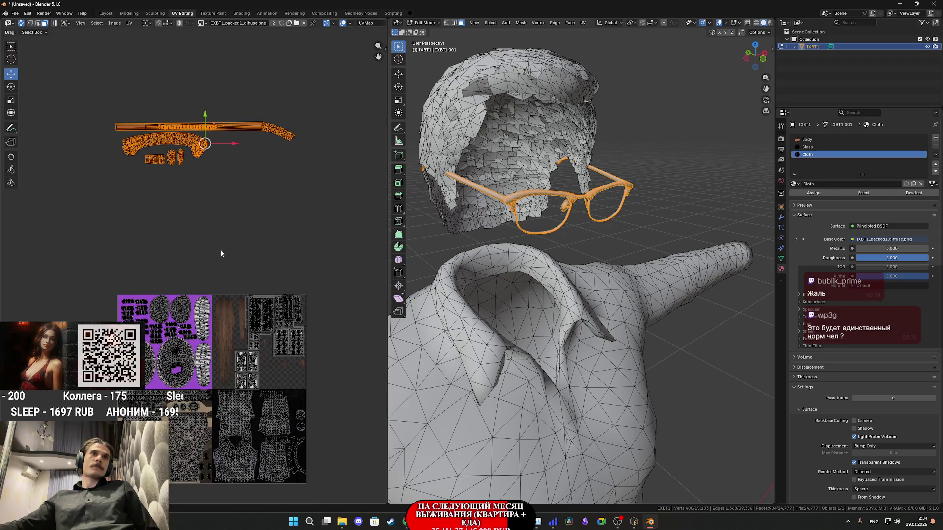
key(s)
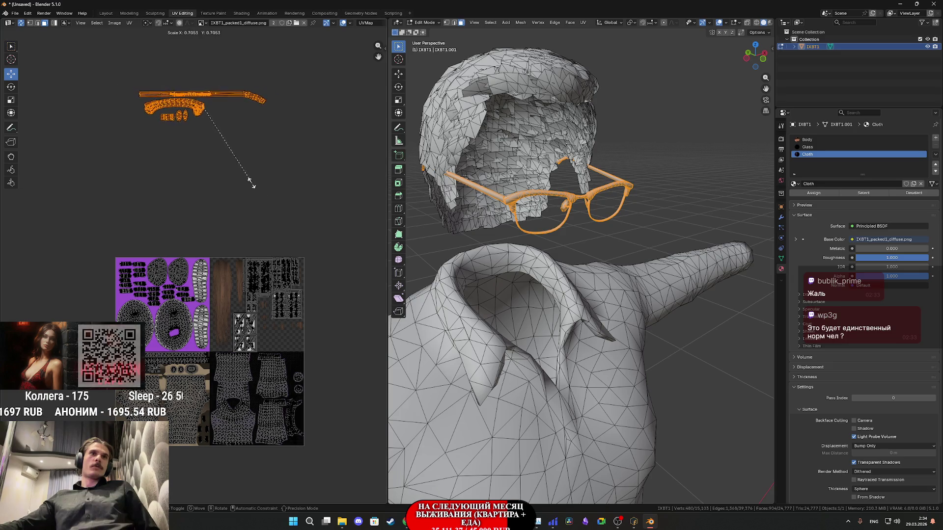
click(249, 180)
key(g)
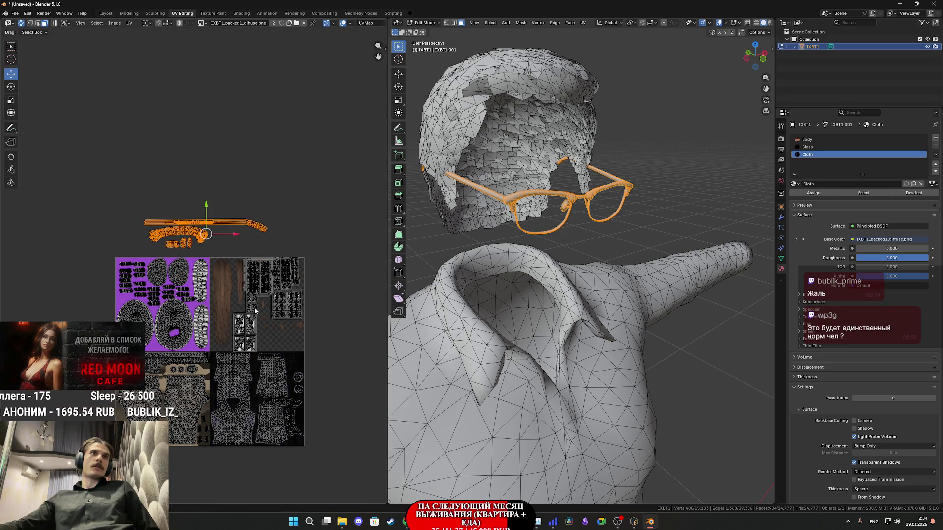
click(256, 308)
scroll(256, 308, up, 2)
scroll(167, 227, up, 2)
mouse_move(163, 222)
middle_down()
mouse_move(261, 195)
mouse_move(228, 174)
mouse_move(237, 178)
middle_up()
middle_drag(258, 227, 248, 185)
key(s)
click(237, 119)
key(ctrl+z)
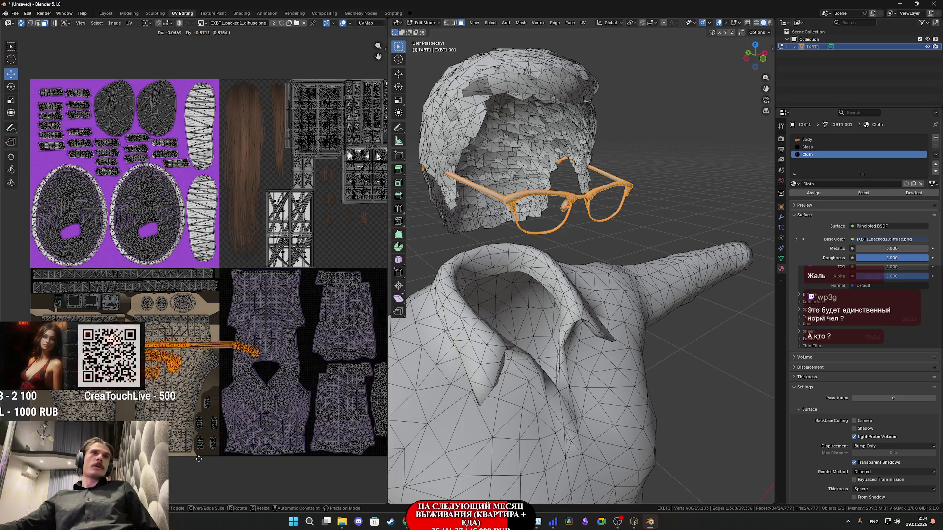
- Shrink the glasses islands to fit, move them onto the left pant area and stand them vertically
scroll(248, 193, up, 1)
mouse_move(125, 402)
middle_down()
mouse_move(248, 193)
mouse_move(227, 263)
mouse_move(224, 195)
middle_up()
key(s)
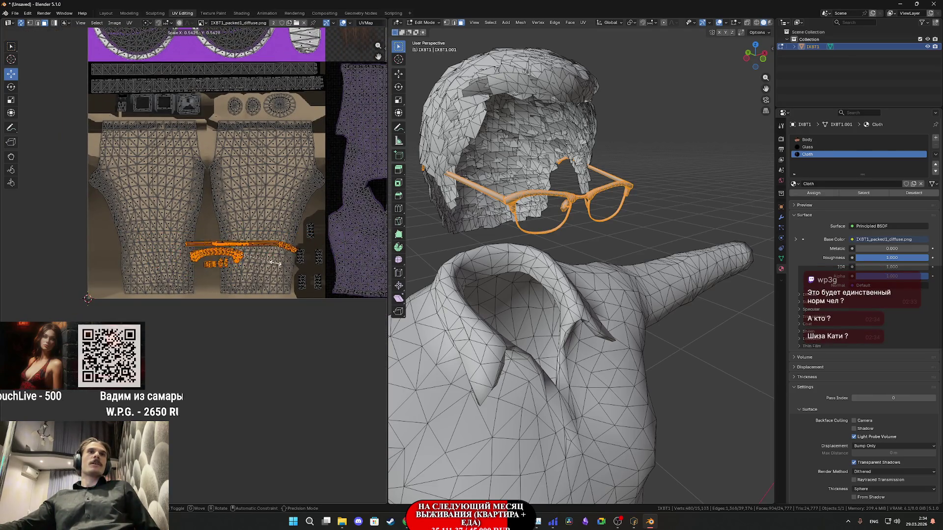
click(266, 262)
scroll(265, 262, up, 1)
middle_drag(266, 261, 303, 263)
key(g)
click(176, 280)
key(r)
click(176, 351)
- Move the glasses islands into the free strip beside the torso and scale them along one axis
scroll(179, 349, up, 2)
middle_drag(180, 349, 243, 352)
key(g)
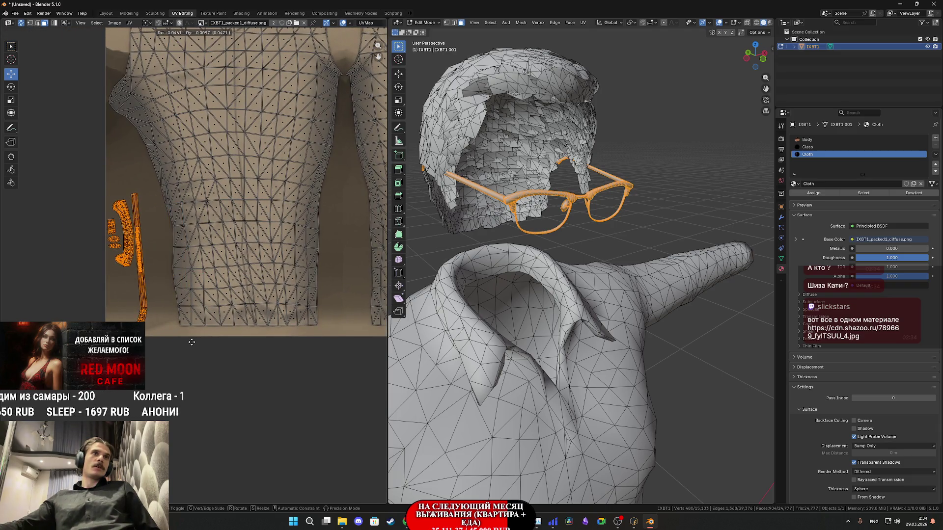
click(196, 342)
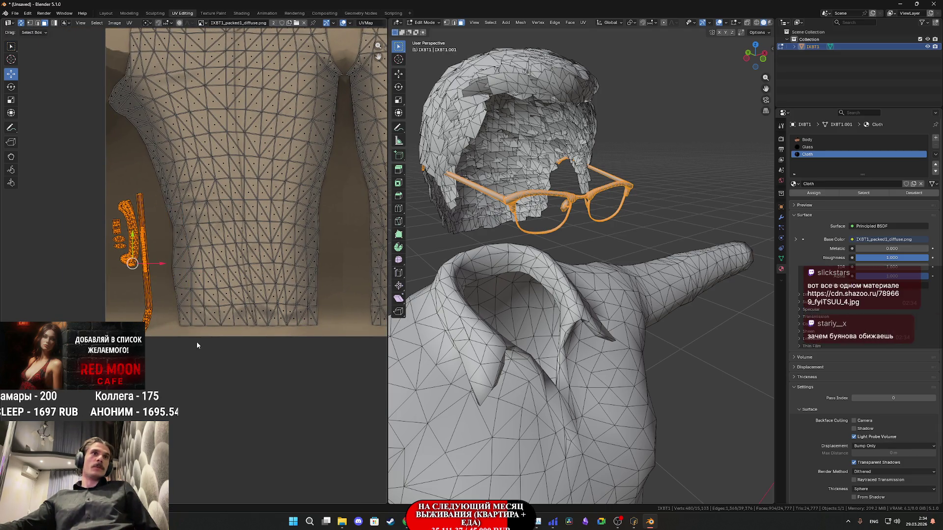
scroll(197, 341, up, 4)
middle_drag(137, 323, 151, 320)
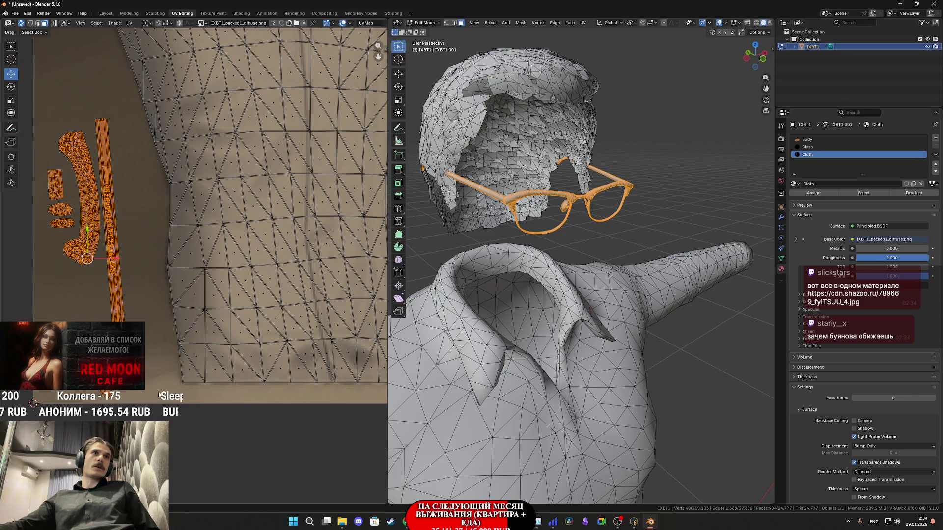
key(s)
click(328, 429)
- Scale the orange glasses islands down further
scroll(246, 317, down, 3)
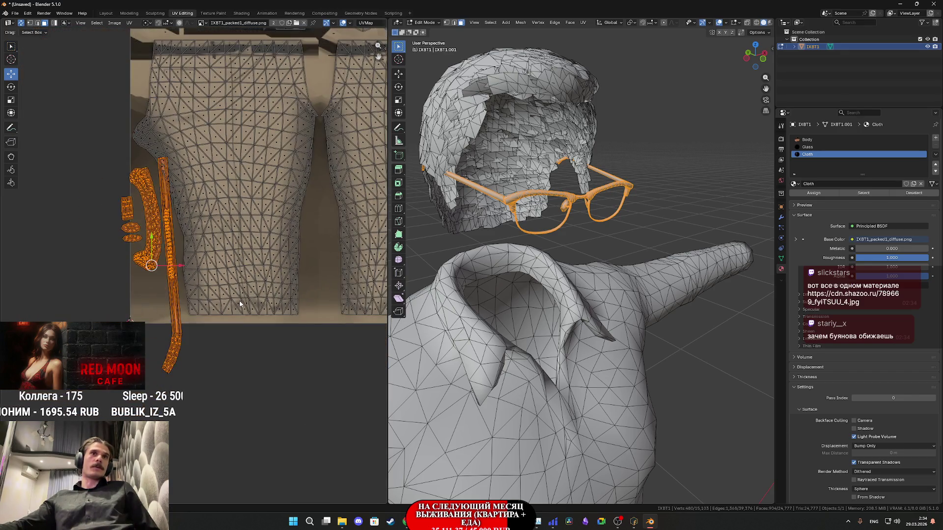
scroll(97, 300, up, 2)
scroll(98, 299, down, 2)
scroll(97, 300, up, 2)
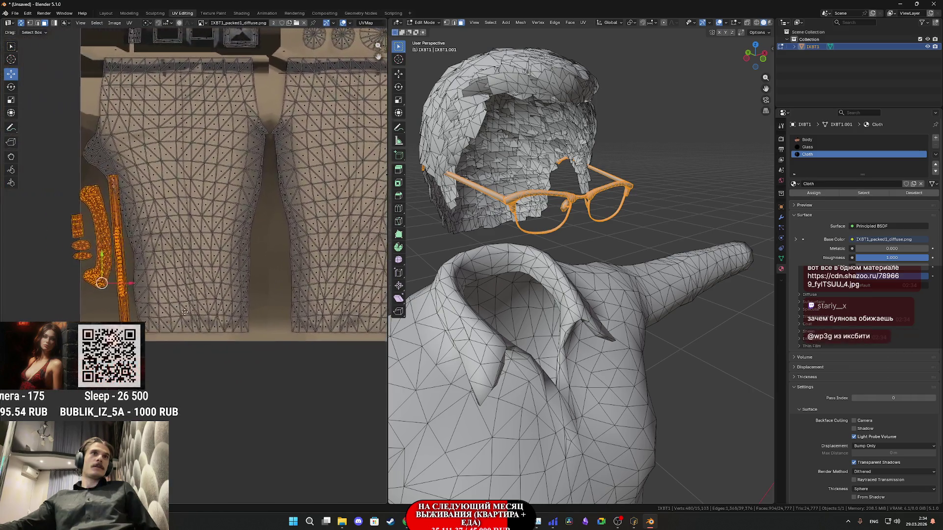
middle_drag(97, 300, 161, 296)
key(s)
click(237, 320)
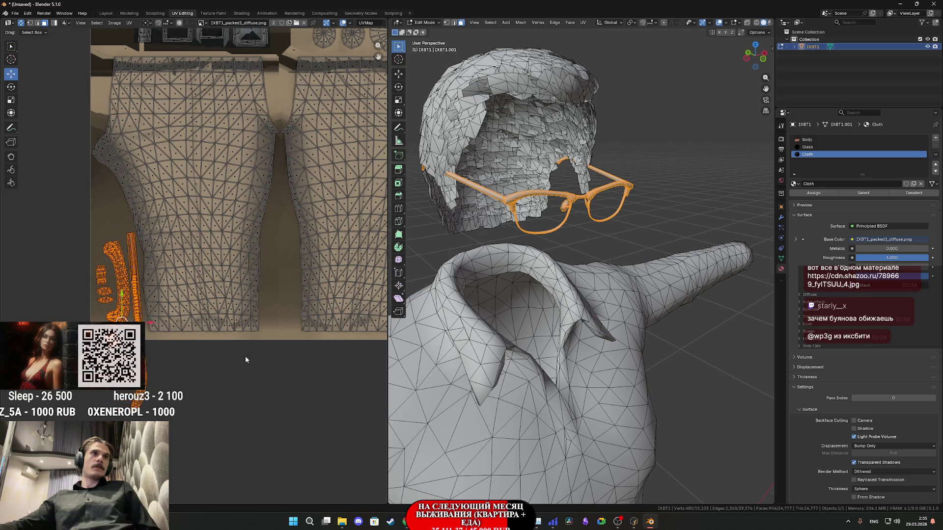
- Select only the long temple strip and move it between the pants legs
scroll(236, 320, up, 3)
middle_drag(56, 375, 175, 343)
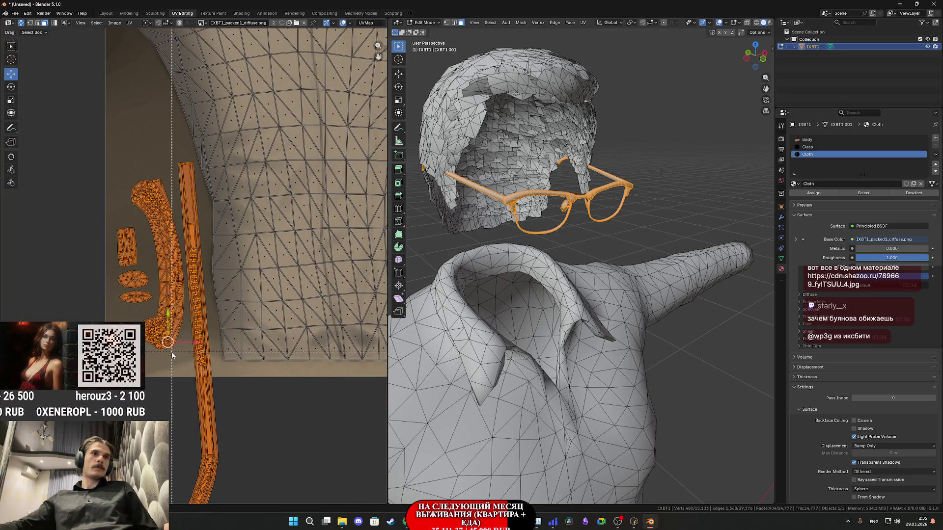
ctrl+drag(183, 372, 86, 178)
scroll(265, 341, down, 2)
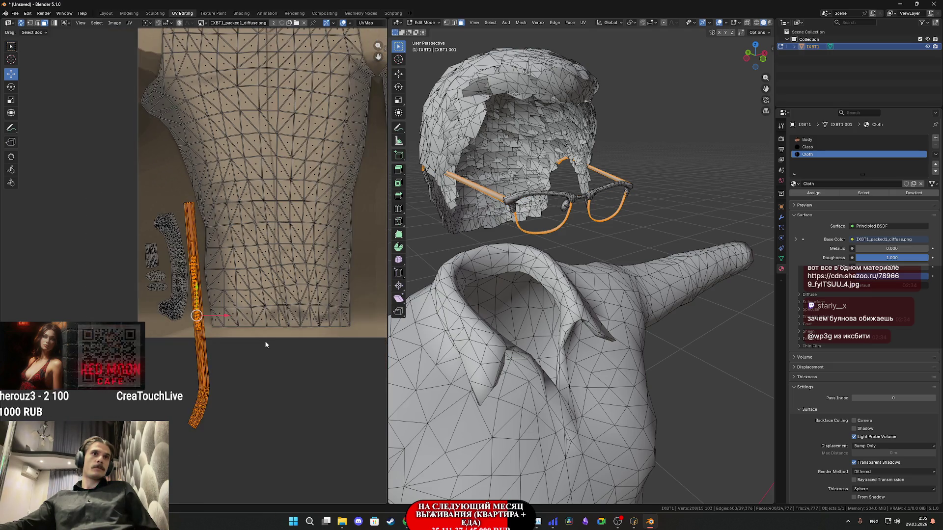
middle_drag(275, 342, 183, 343)
key(g)
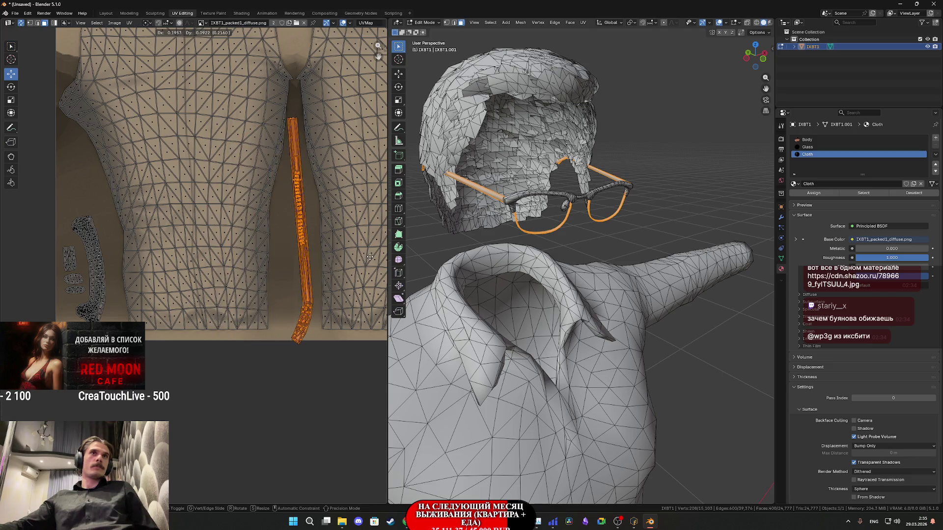
click(371, 259)
- Rotate the temple strip nearly vertical, shrink it and nudge it into its final spot
key(r)
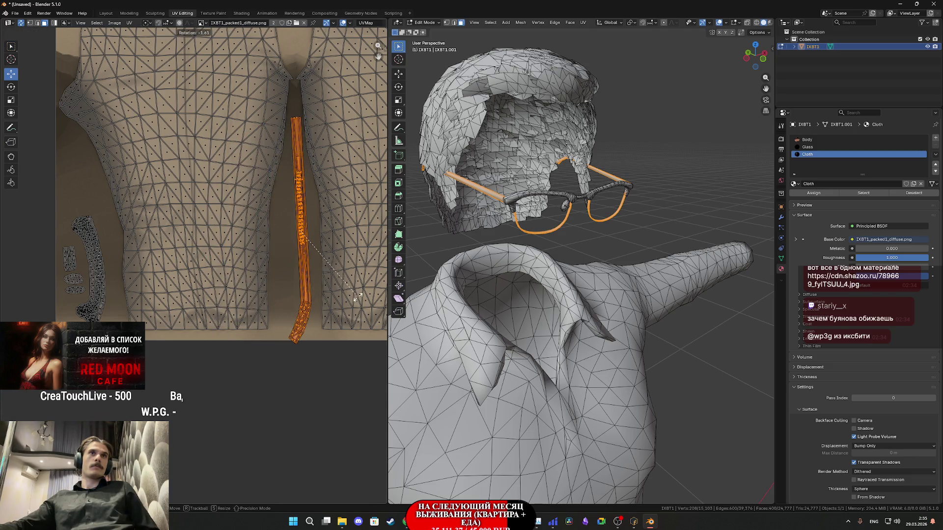
click(351, 293)
scroll(351, 294, up, 3)
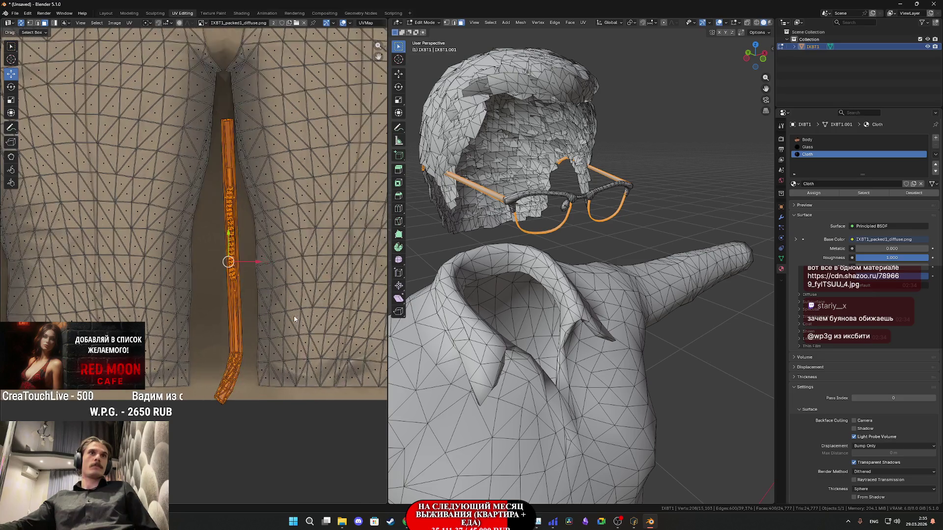
key(s)
click(319, 307)
key(g)
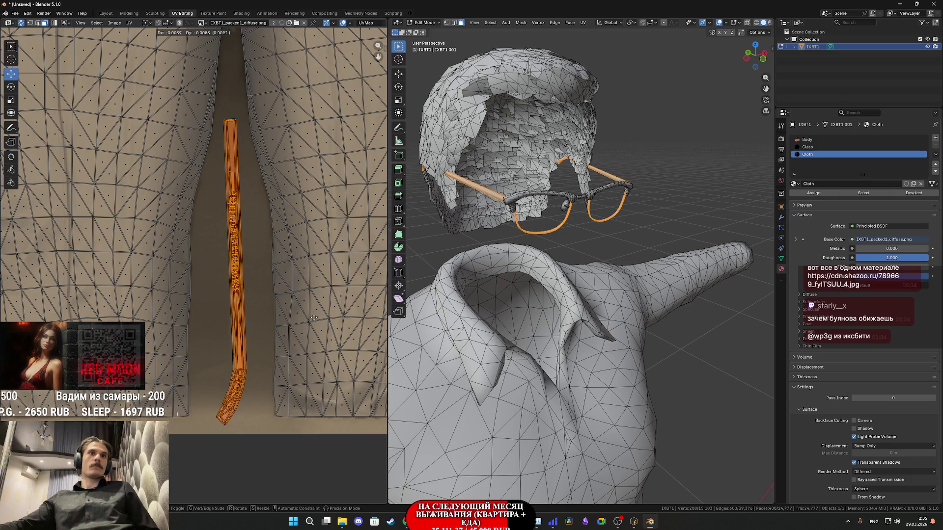
click(238, 267)
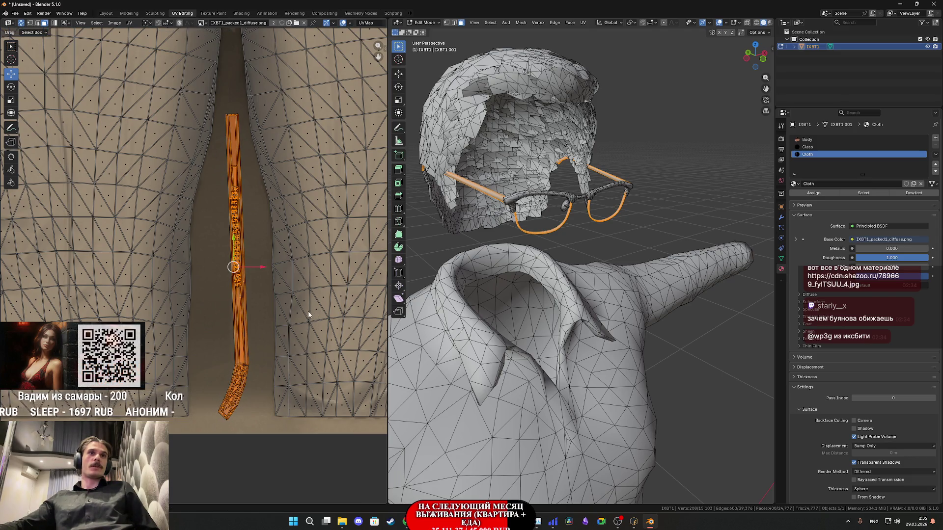
scroll(189, 287, down, 3)
scroll(184, 336, down, 6)
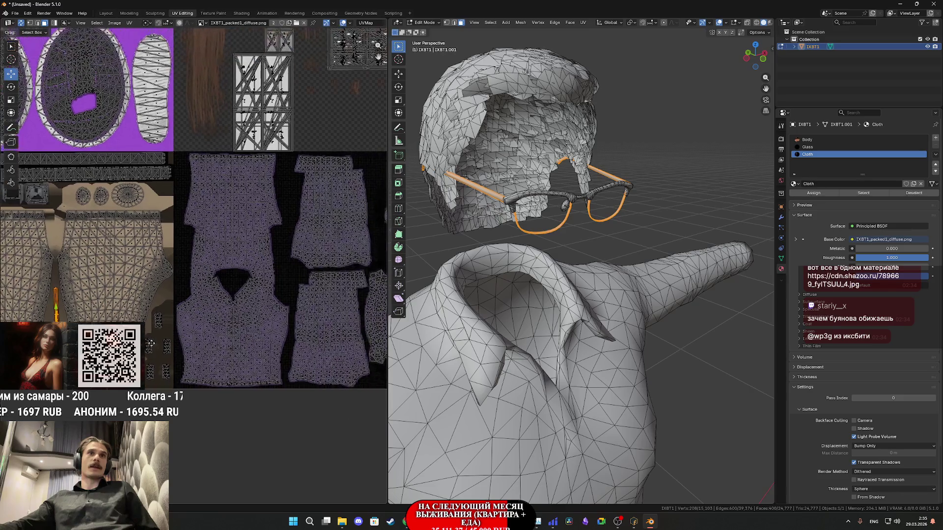
- Move the selected glasses strip into free atlas space beside the shirt islands
scroll(209, 388, up, 3)
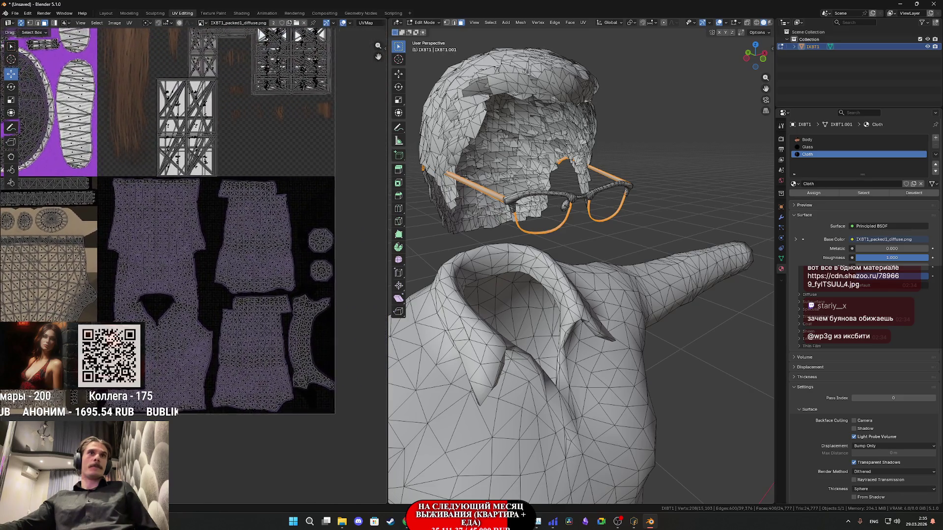
scroll(209, 388, down, 2)
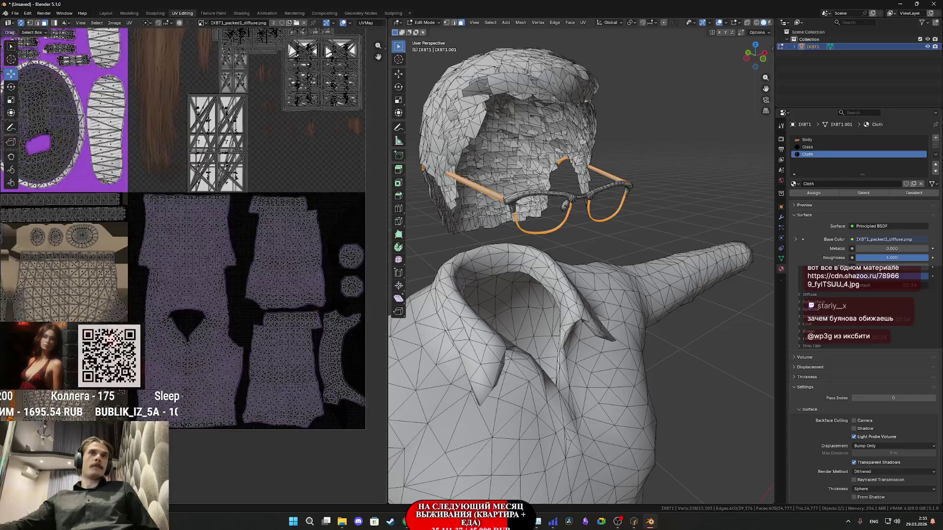
scroll(197, 343, up, 2)
key(g)
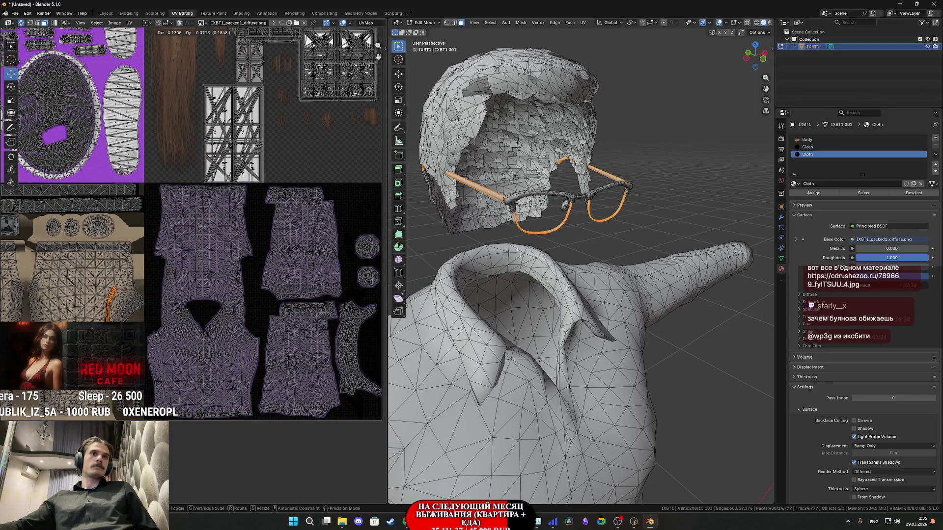
click(276, 290)
scroll(349, 246, up, 4)
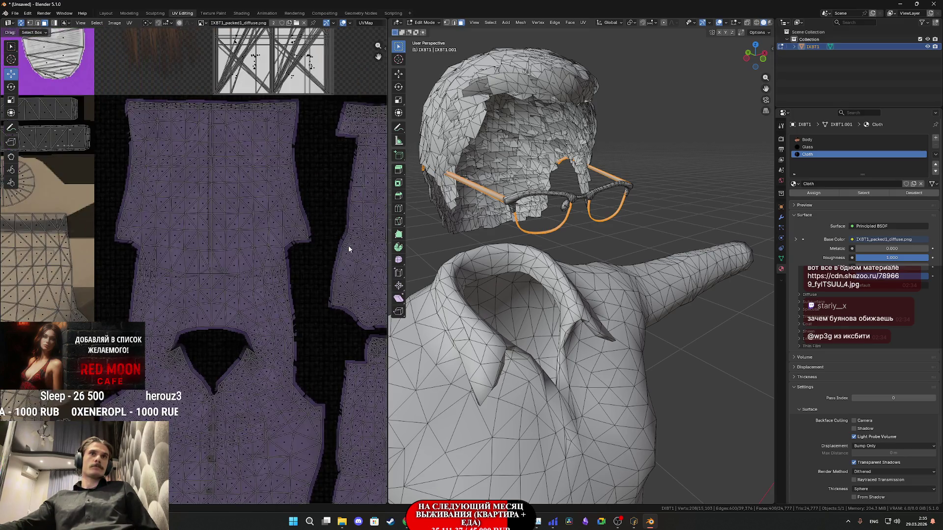
scroll(349, 249, down, 5)
key(g)
click(259, 297)
scroll(258, 297, down, 3)
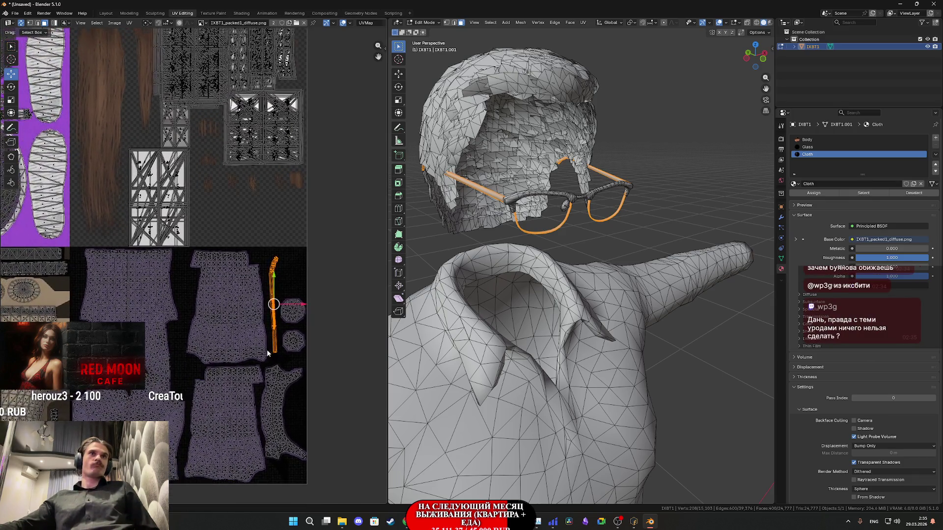
scroll(266, 349, down, 3)
ctrl+scroll(236, 341, left, 3)
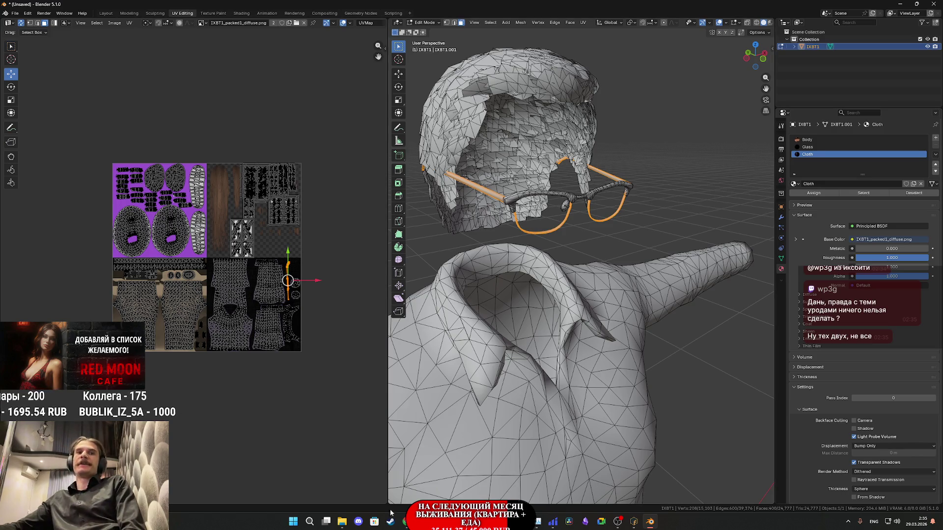
- Switch to the browser window showing the Arena image comparison
mouse_move(406, 525)
click(423, 479)
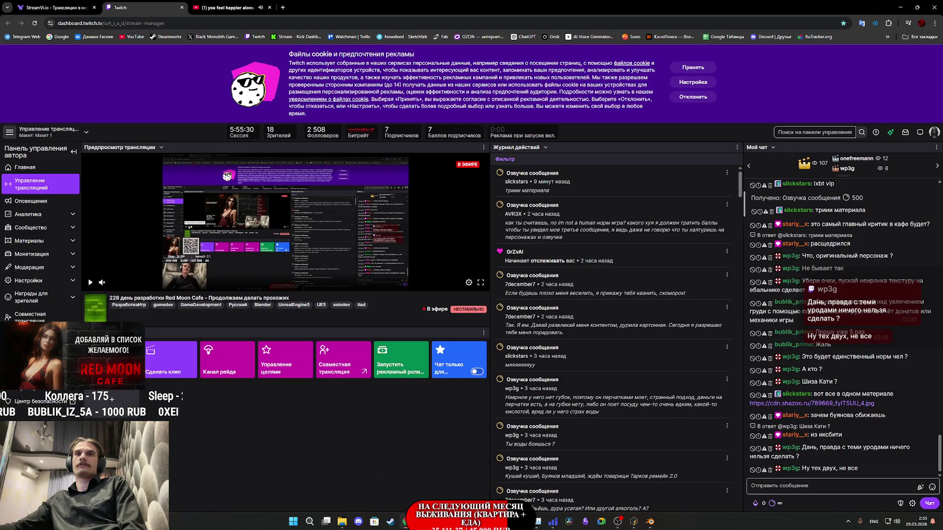
click(441, 483)
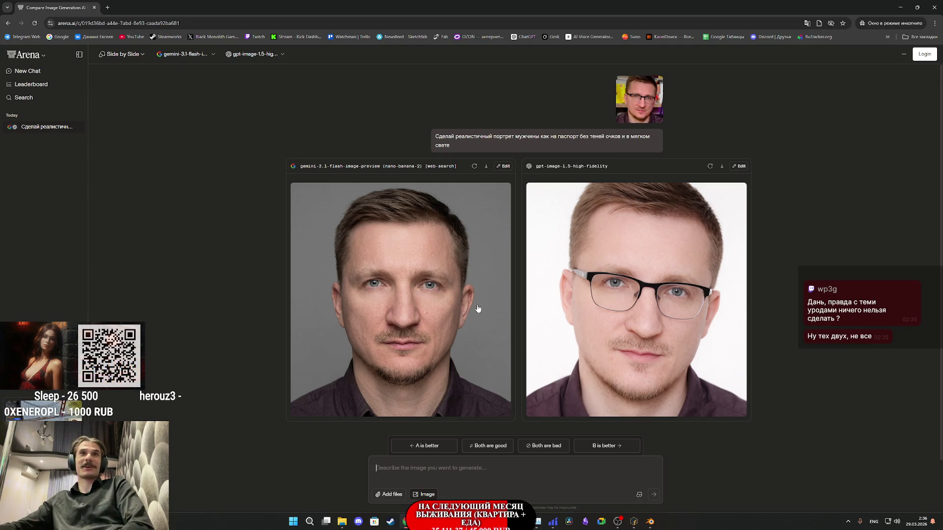
- Save the enlarged left generated portrait from LMArena to the Downloads folder
click(456, 306)
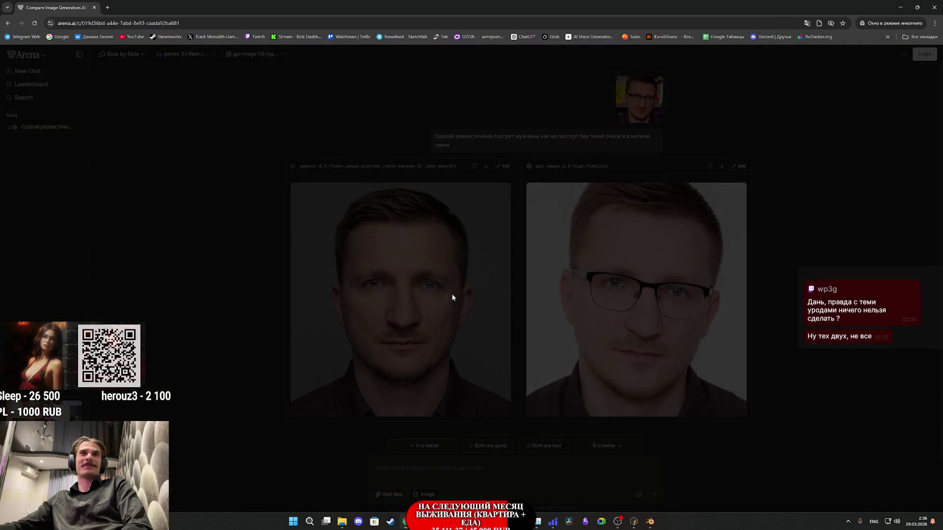
right_click(476, 265)
click(540, 289)
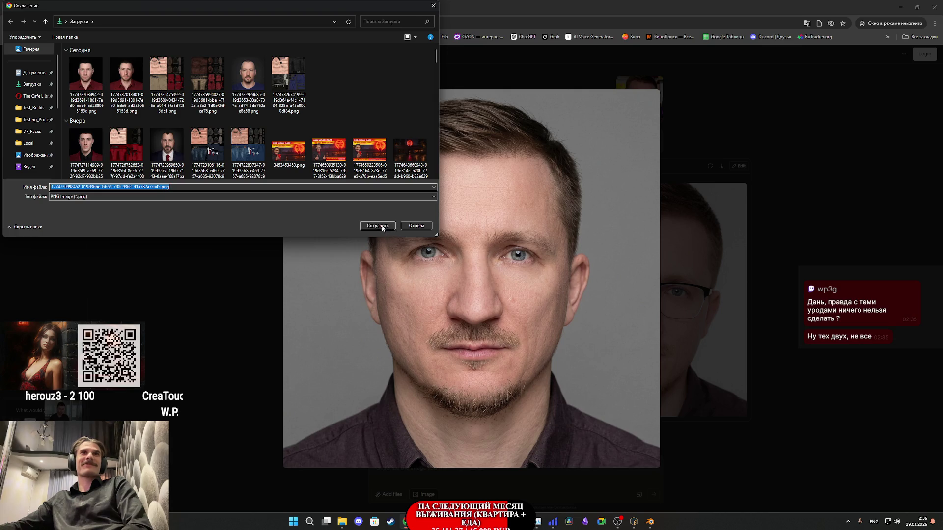
click(382, 227)
click(724, 248)
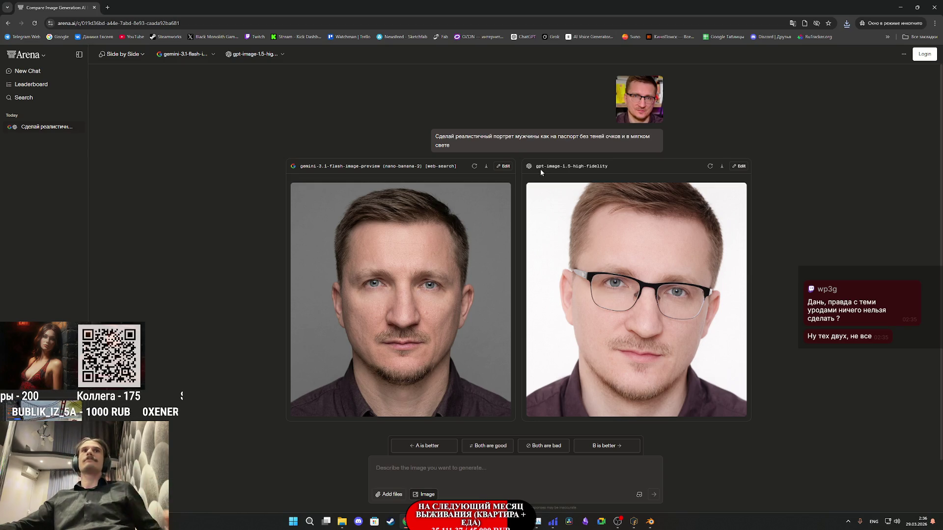
- Open the Counter-Strike screenshot linked in the Twitch chat in a new browser tab
mouse_move(405, 522)
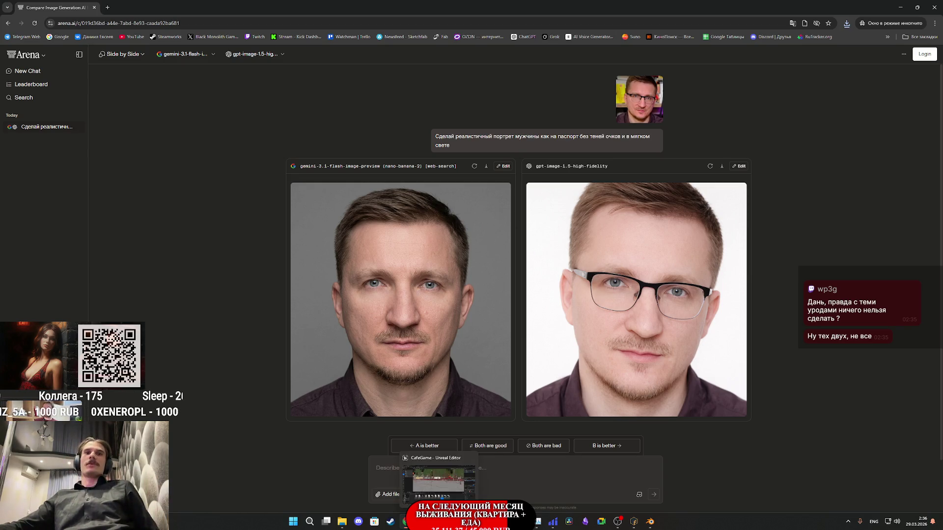
click(387, 497)
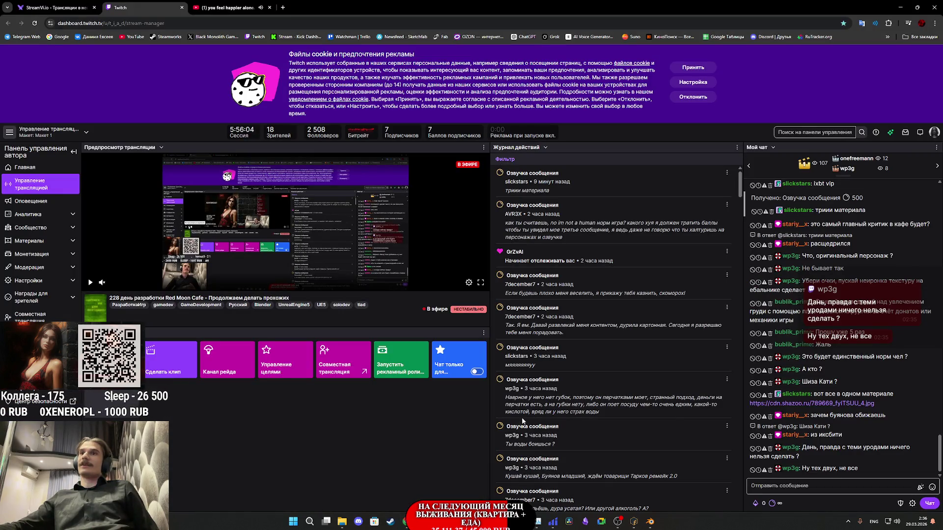
click(831, 404)
click(247, 4)
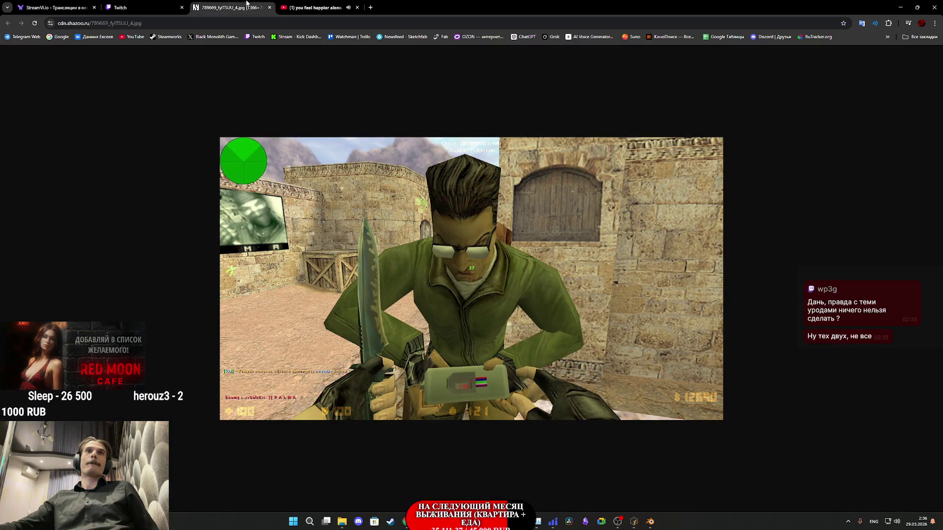
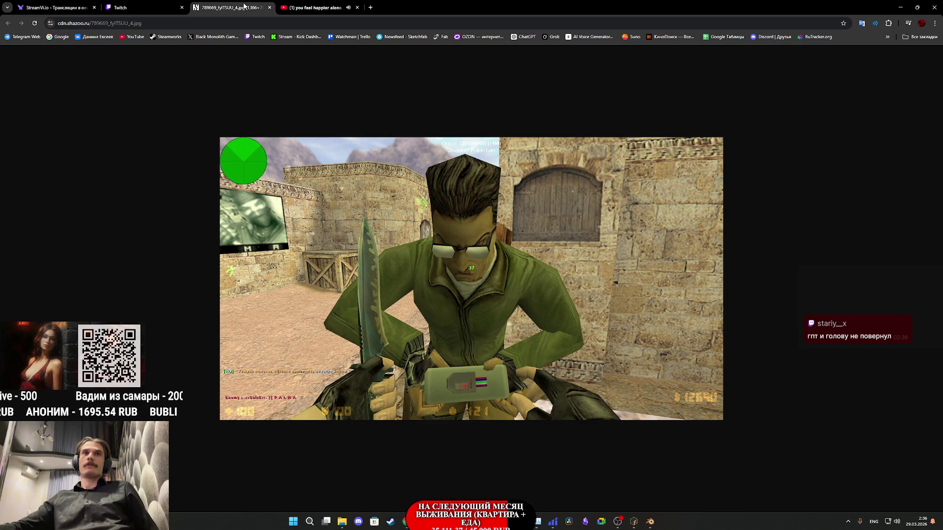
- Close the shared screenshot tab in Twitch and bring the Blender window with the character forward
middle_click(241, 5)
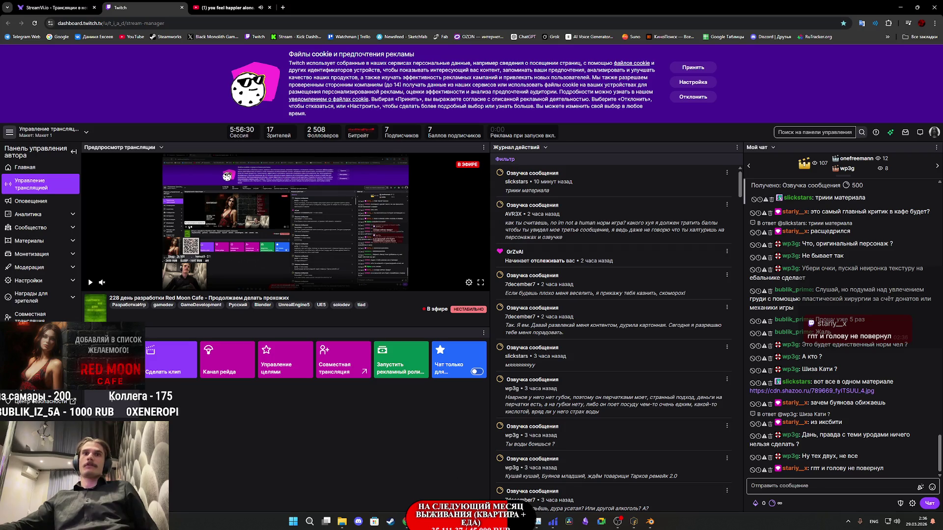
mouse_move(406, 525)
mouse_move(449, 494)
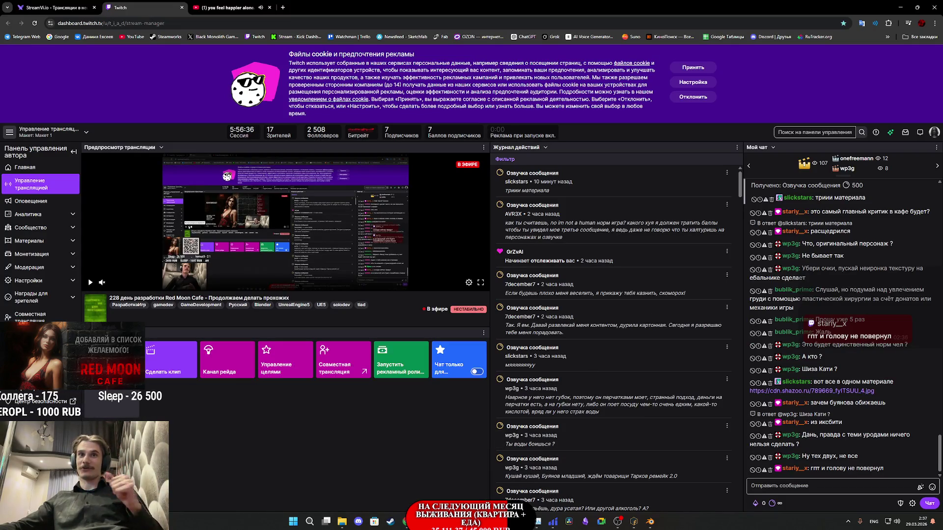
click(492, 442)
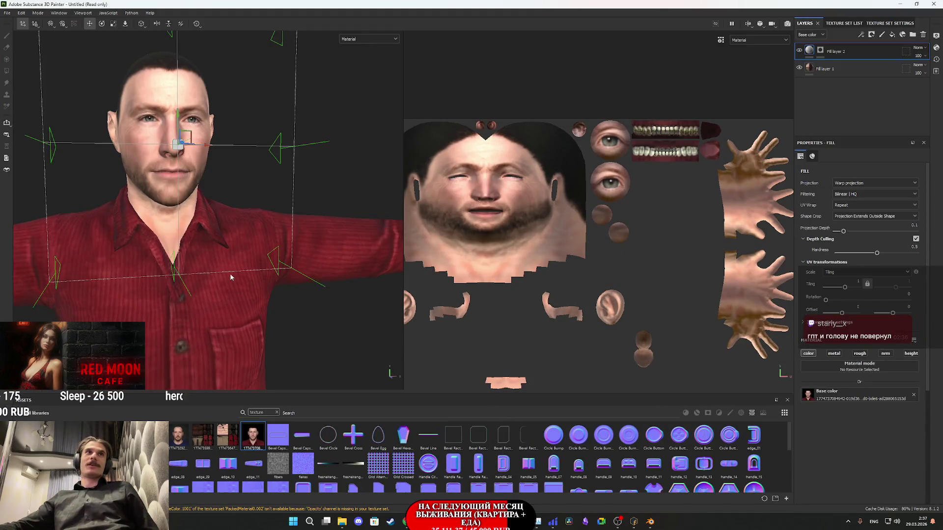
scroll(230, 278, down, 2)
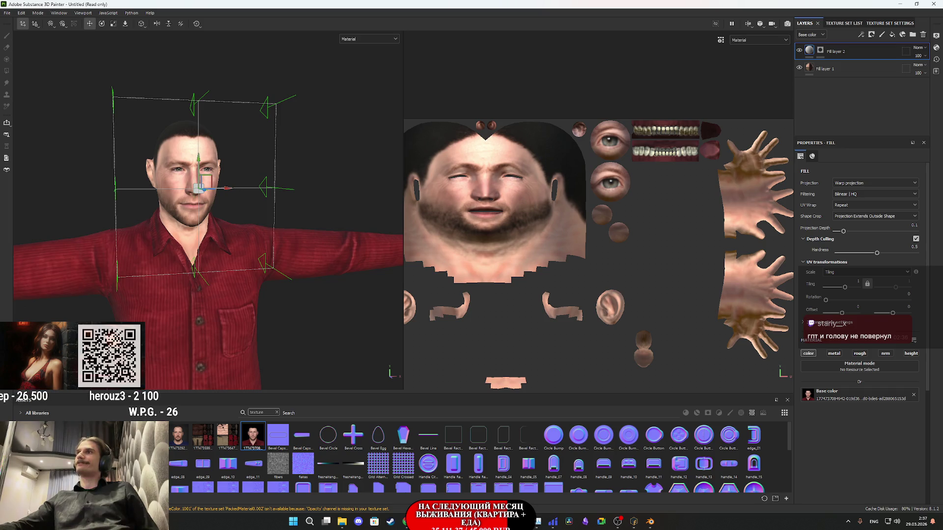
mouse_move(439, 522)
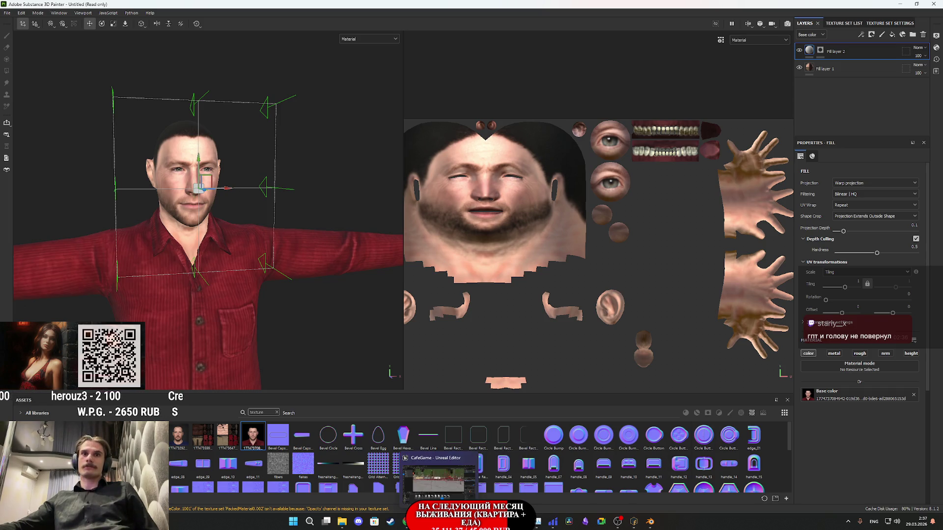
click(656, 524)
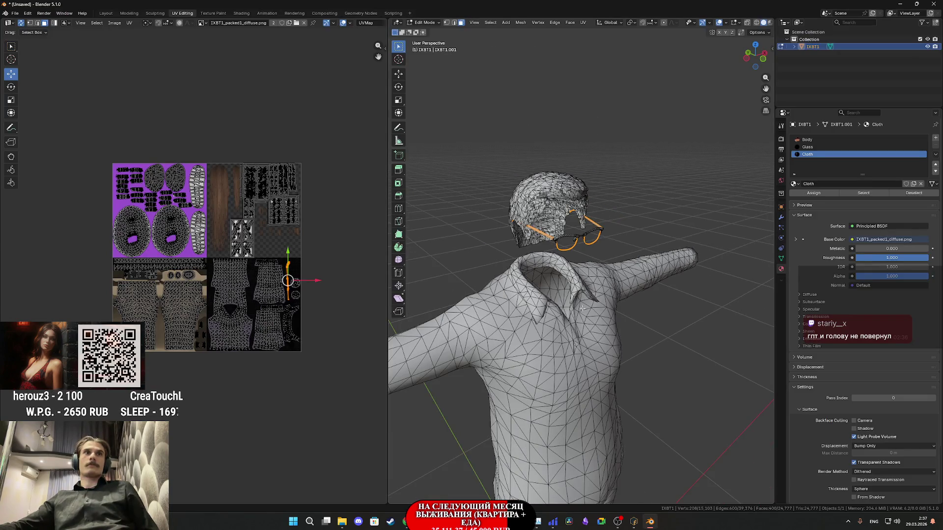
- Return Blender to Object Mode, turn the view to the character's front, and show File > Export
key(Tab)
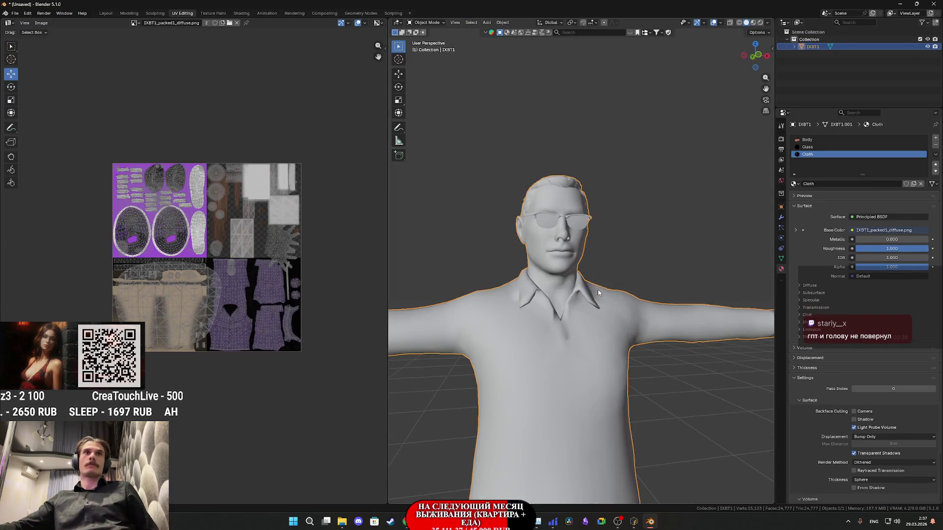
mouse_move(624, 313)
middle_down()
mouse_move(594, 324)
mouse_move(610, 315)
mouse_move(602, 316)
mouse_move(669, 339)
mouse_move(585, 317)
middle_up()
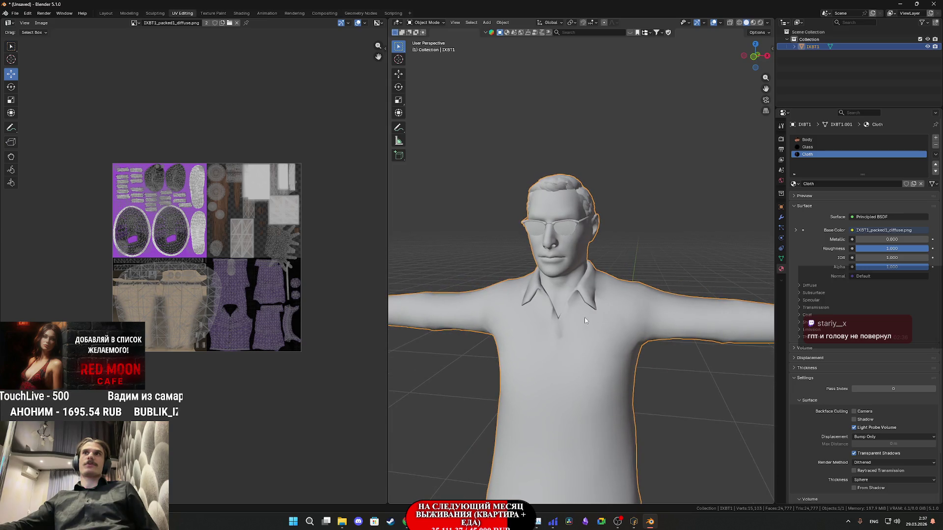
click(15, 13)
mouse_move(30, 126)
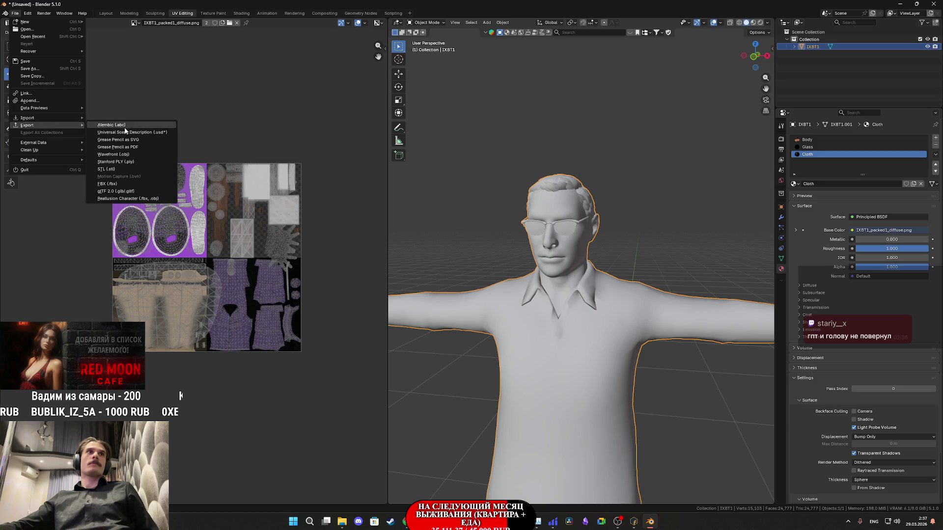
- Start an FBX export and set the destination to the IXBT1 folder inside NG_Char
click(118, 185)
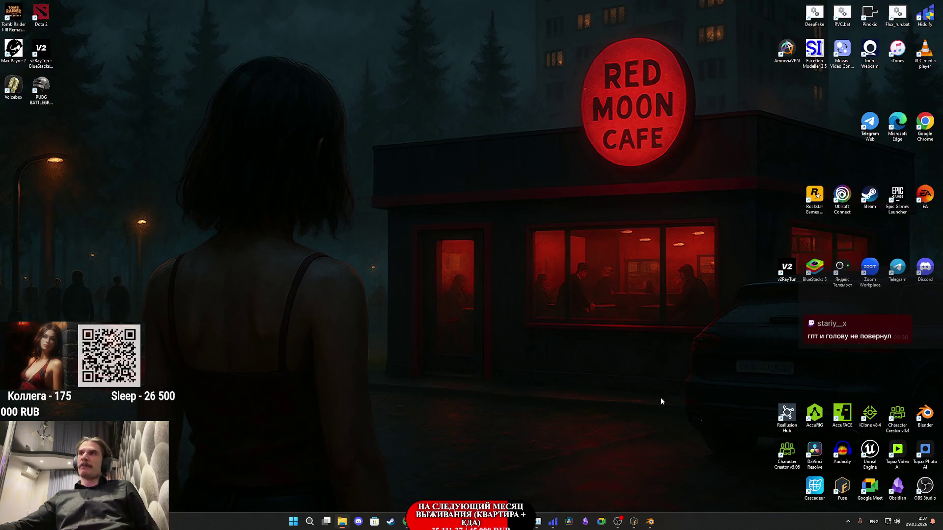
click(341, 478)
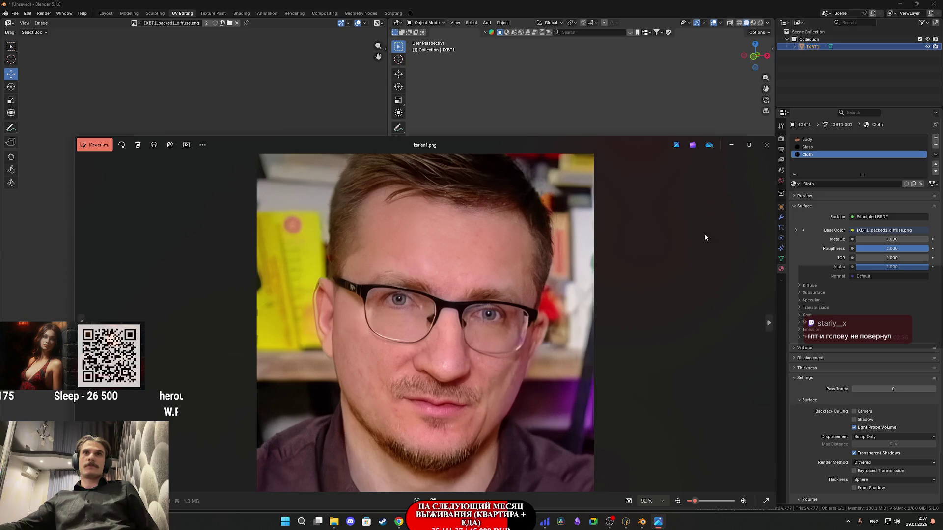
click(767, 144)
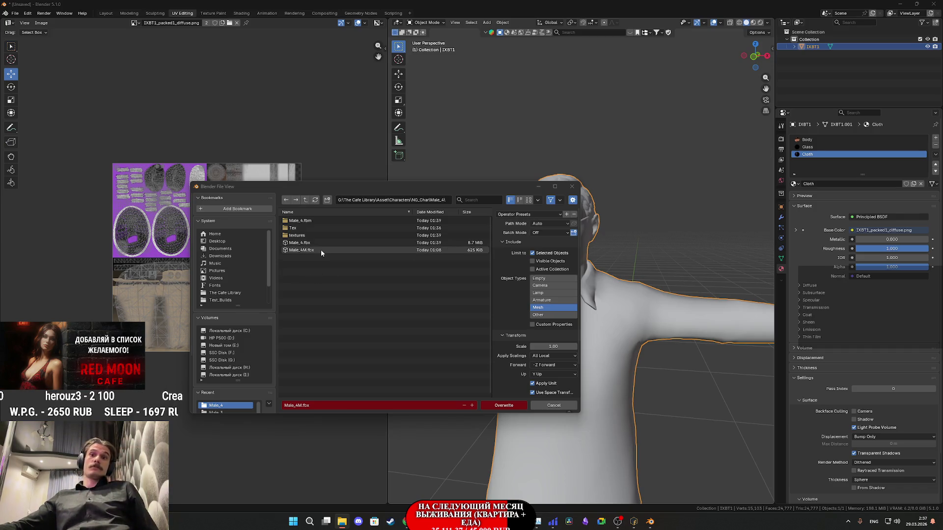
click(305, 200)
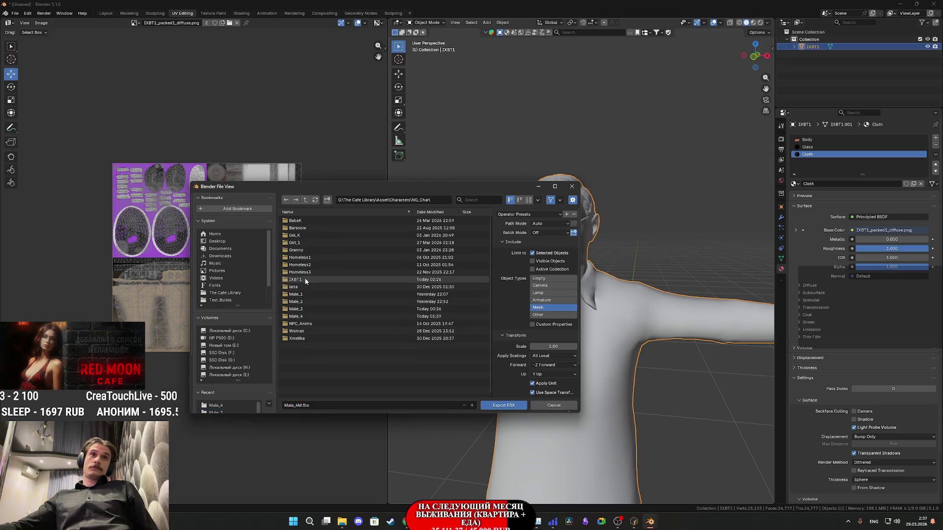
double_click(305, 279)
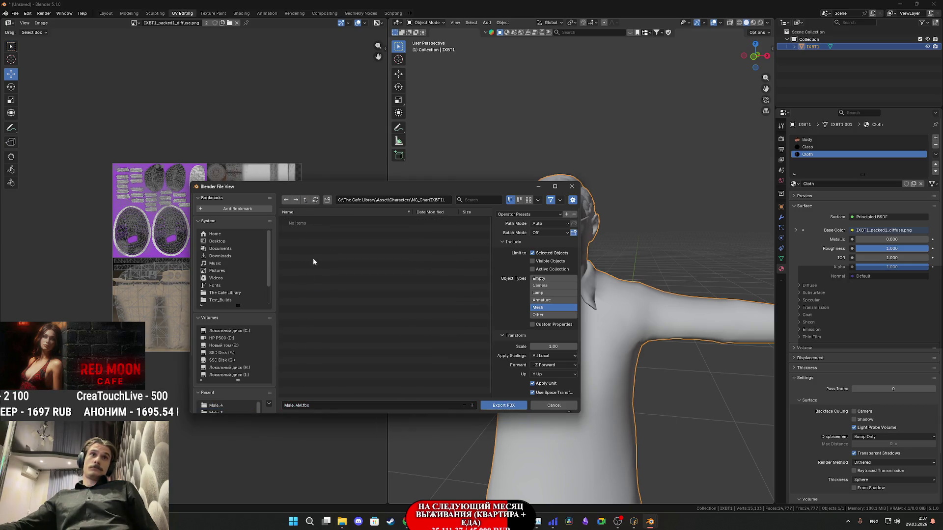
- Export the mesh as IXBT_1M.fbx and minimise Blender to return to Substance Painter
click(327, 404)
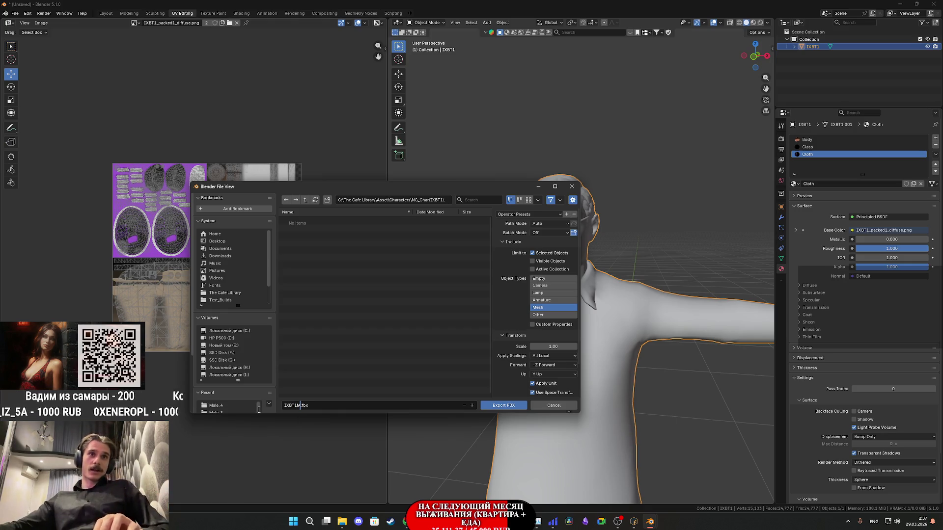
text(_)
click(495, 408)
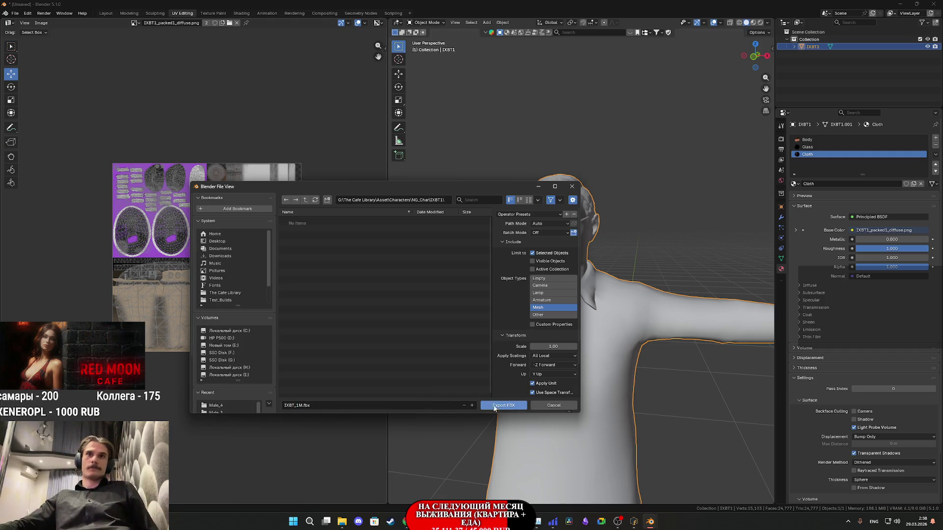
click(495, 407)
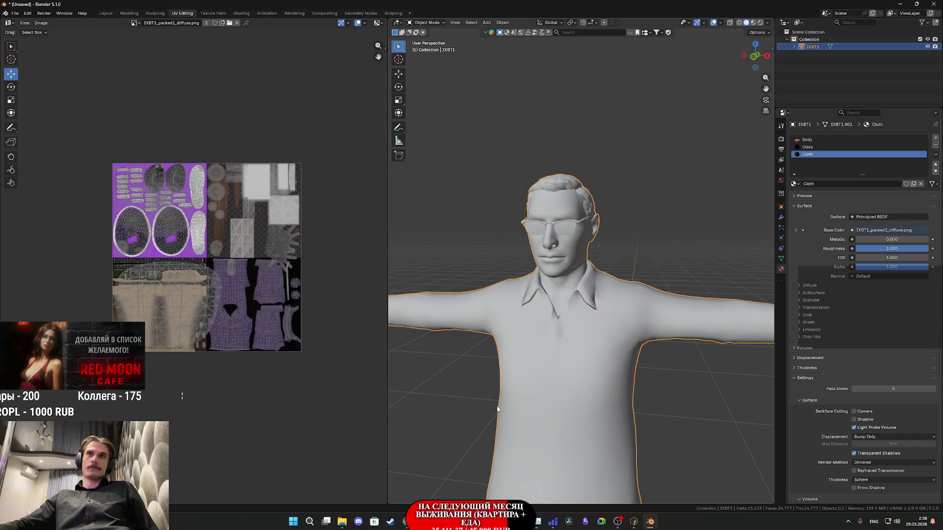
click(902, 4)
mouse_move(439, 521)
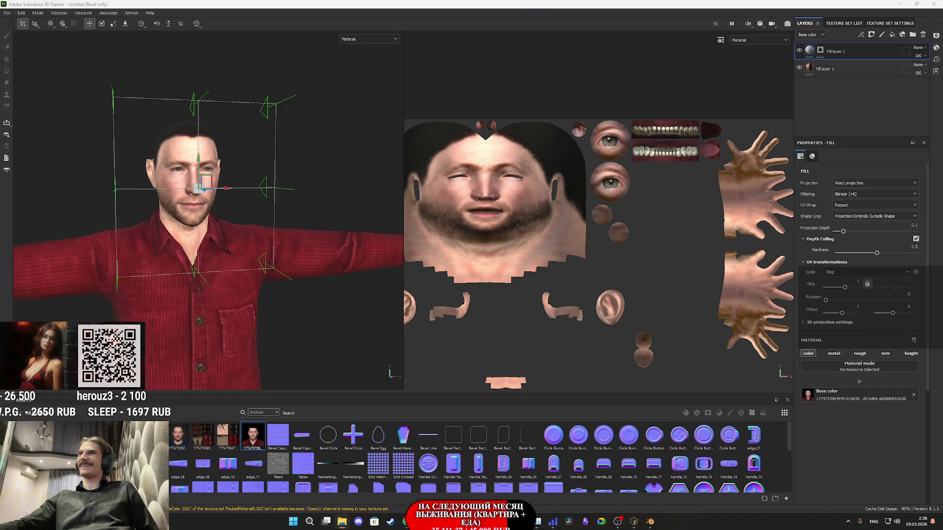
- Reload the project with the new mesh and check the Glass, Cloth and Body texture sets
key(ctrl+alt+p)
click(508, 325)
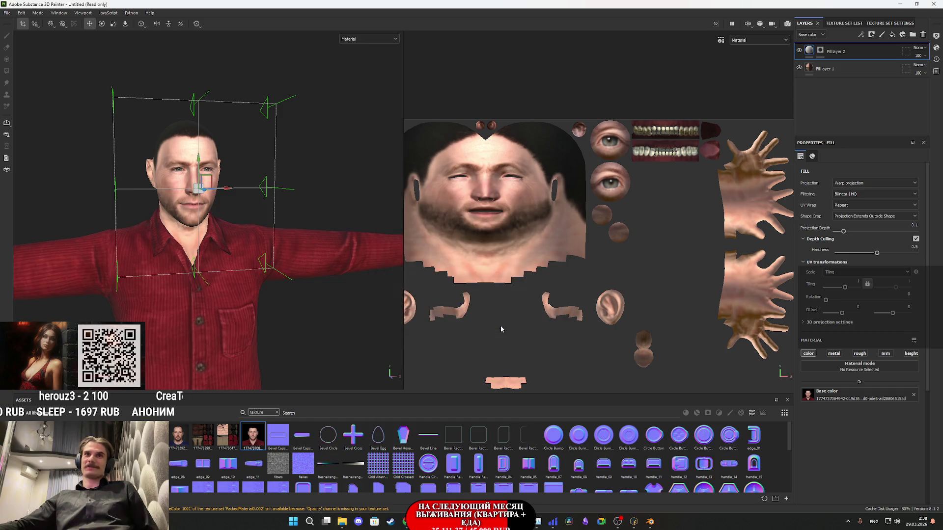
middle_drag(260, 184, 262, 306)
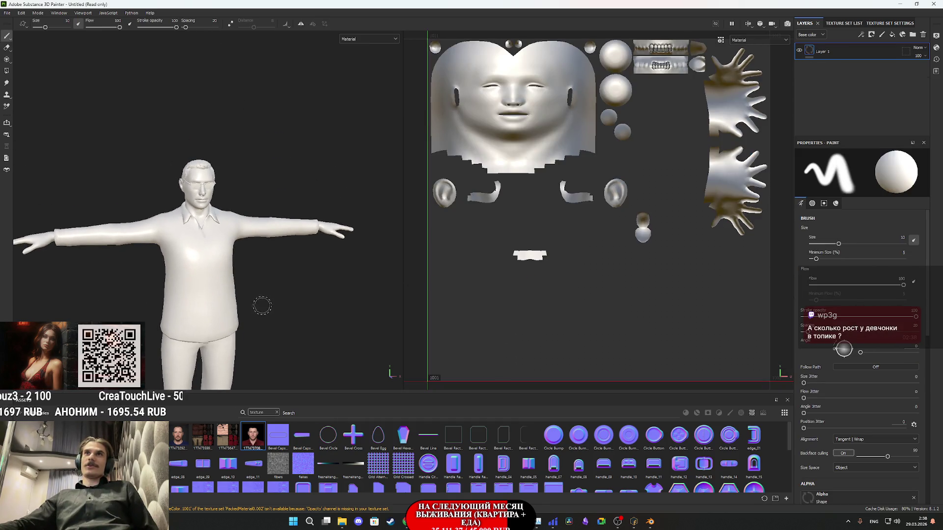
click(840, 23)
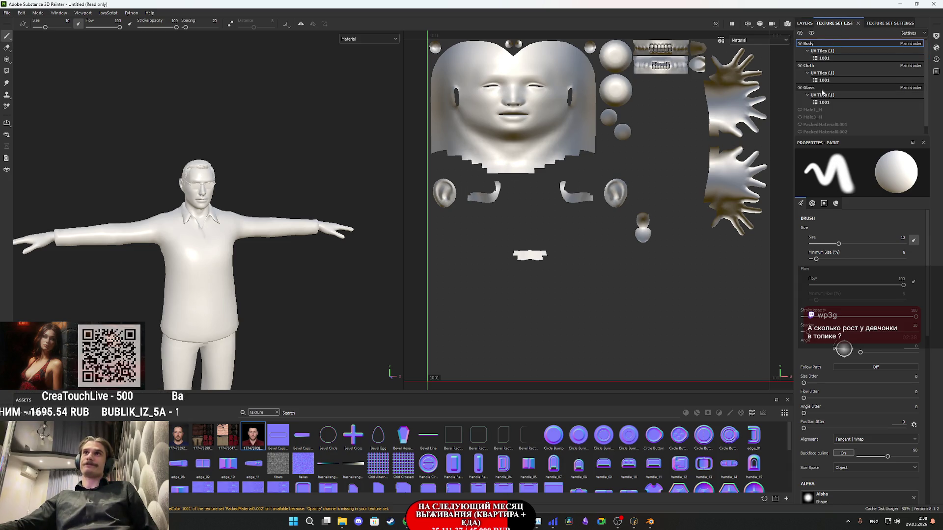
click(824, 89)
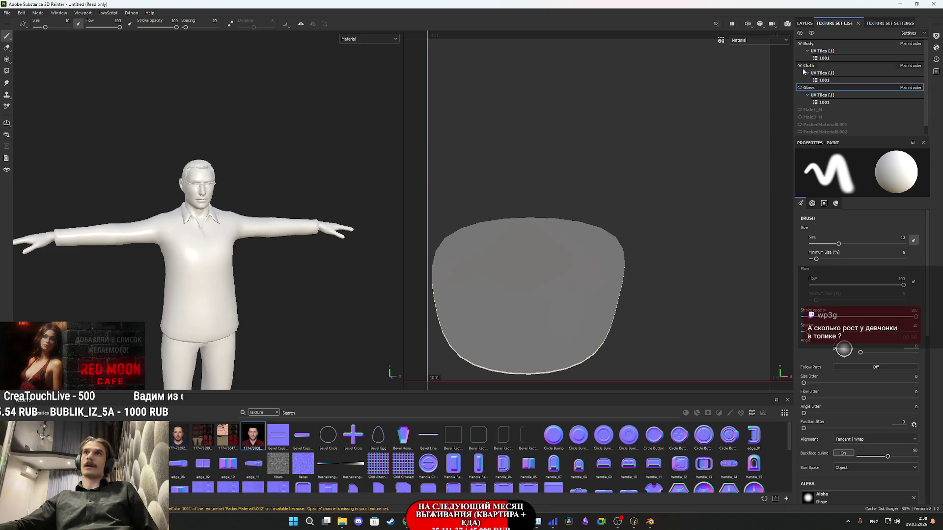
click(812, 66)
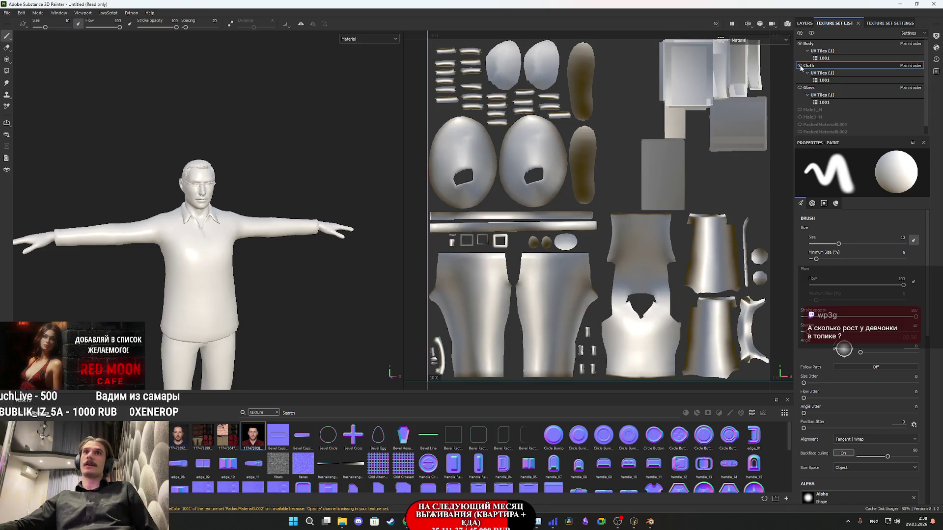
click(807, 44)
click(803, 23)
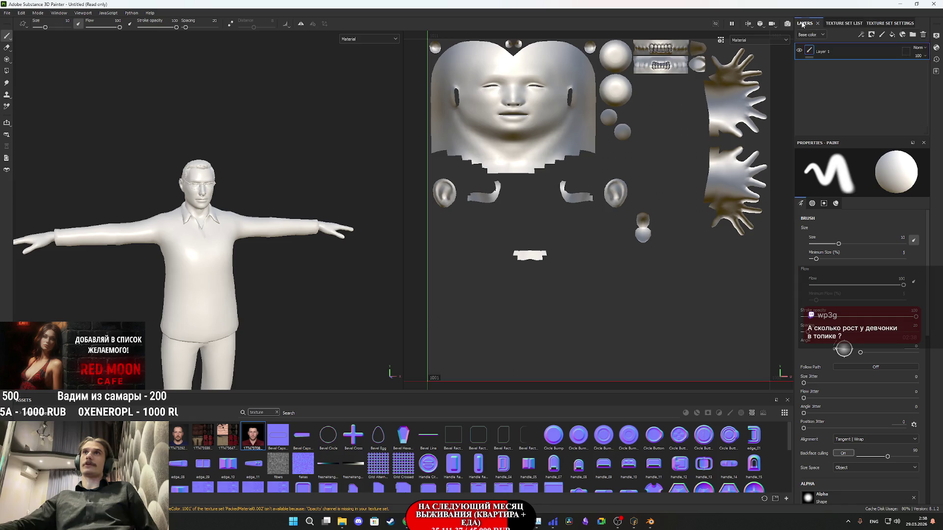
scroll(221, 208, up, 3)
mouse_move(343, 527)
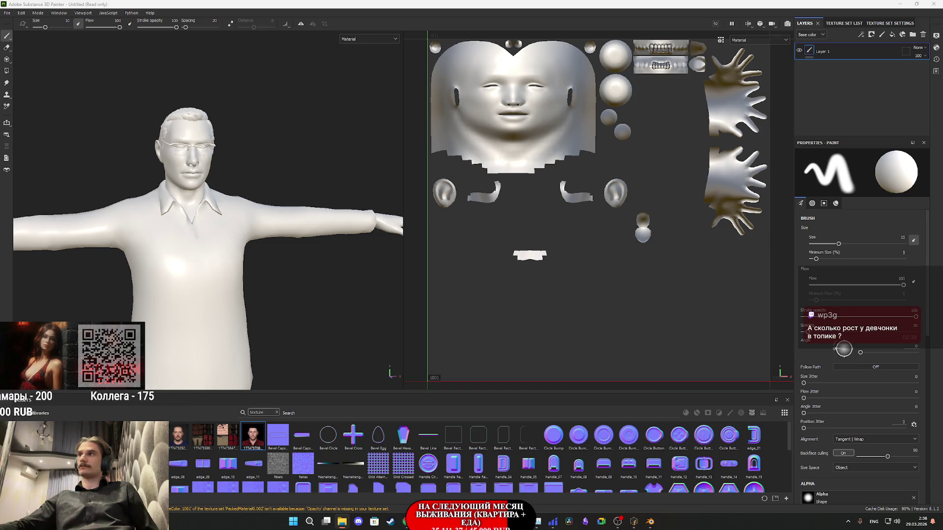
- Import IXBT1_packed0_diffuse.png and IXBT1_packed0_normal.png as textures into the Untitled project
drag(879, 403, 540, 454)
click(564, 186)
click(579, 212)
click(564, 197)
click(578, 224)
click(560, 348)
click(569, 366)
click(537, 361)
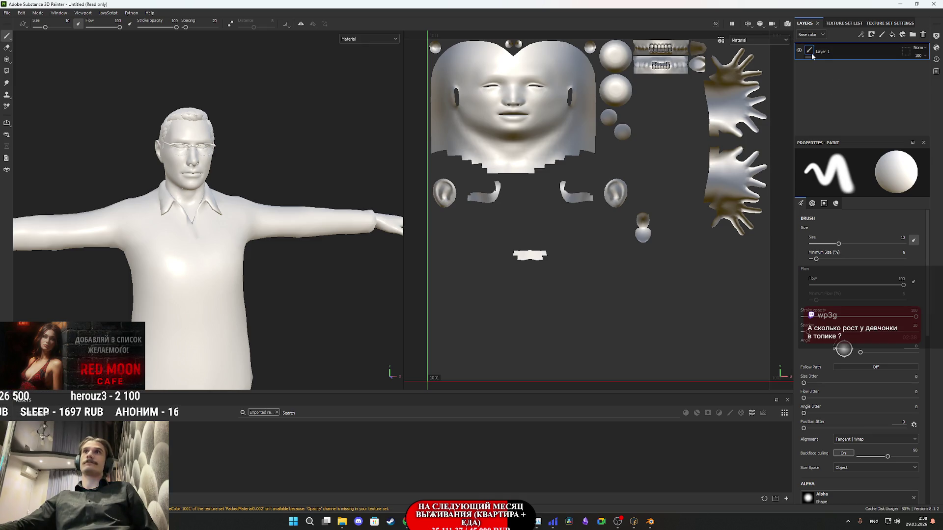
- Replace Layer 1 with a fill layer using IXBT1_packed0_normal, height off, roughness 1
click(924, 35)
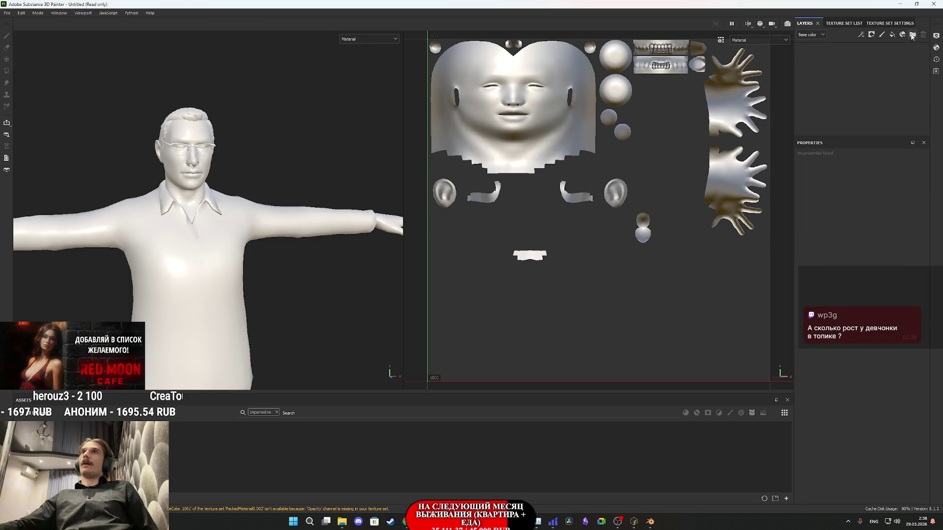
click(893, 36)
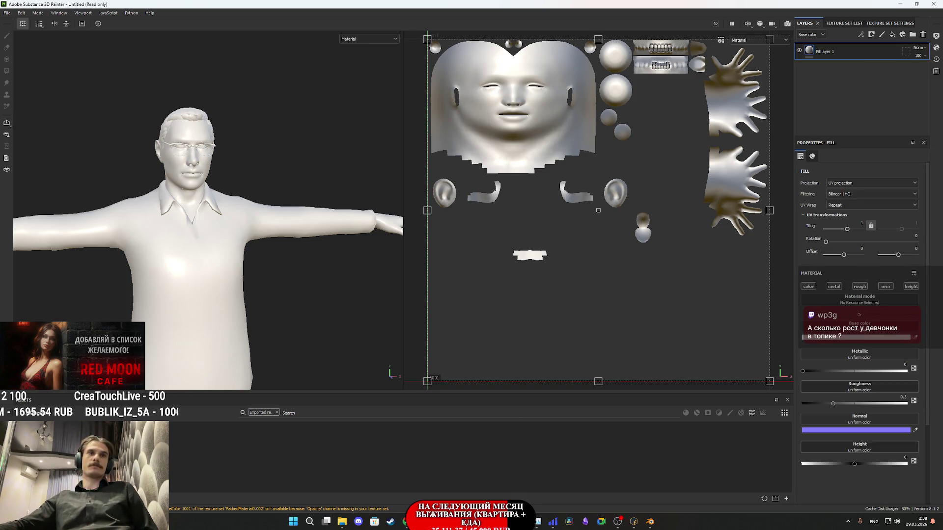
mouse_move(353, 491)
mouse_down()
mouse_move(751, 442)
mouse_move(857, 417)
mouse_up()
click(911, 287)
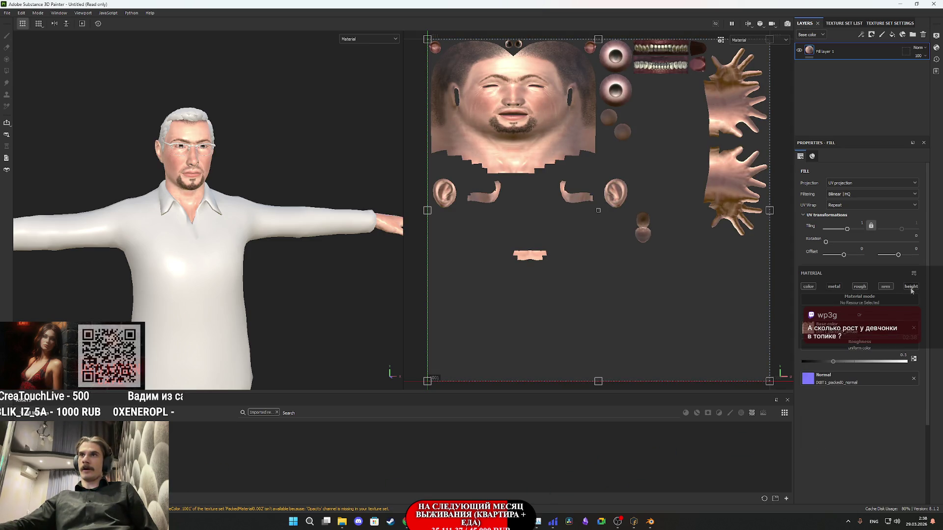
drag(833, 362, 906, 348)
- Turn the view to the head and bring the AI-generated face photo into Assets
scroll(216, 147, up, 5)
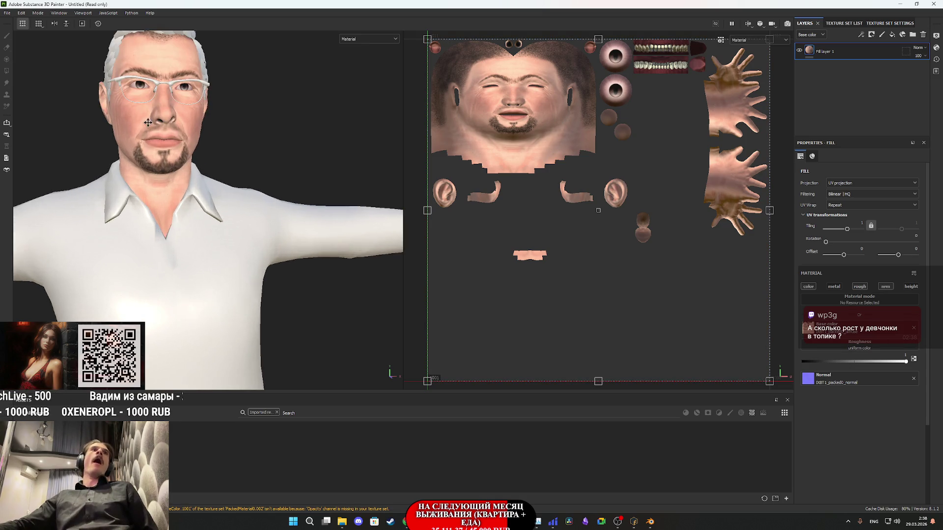
alt+drag(210, 220, 320, 264)
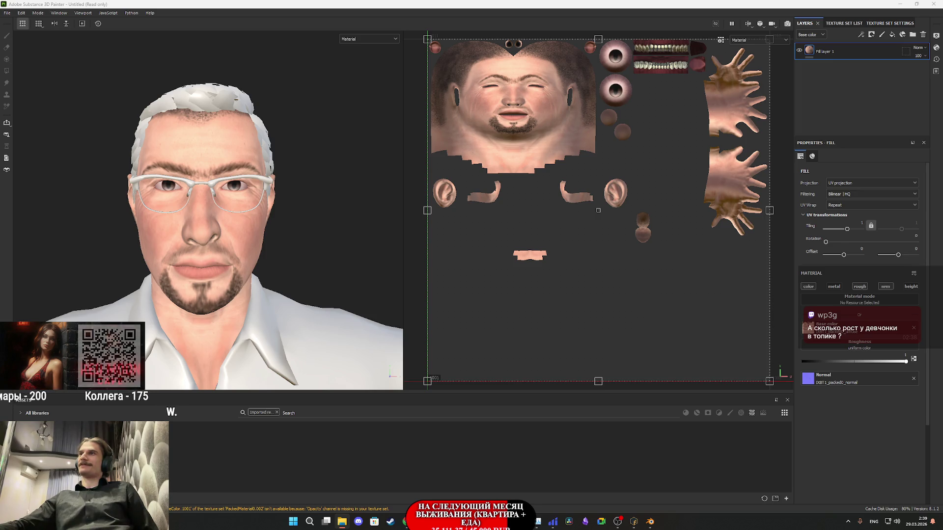
drag(769, 406, 474, 457)
- Import the face photo as a texture into the current project
click(566, 185)
click(565, 185)
click(564, 347)
click(564, 358)
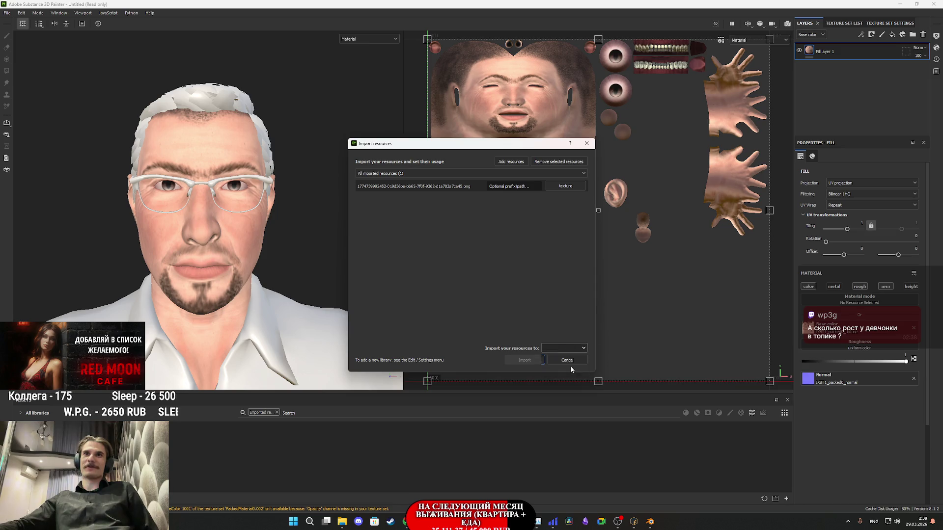
click(525, 360)
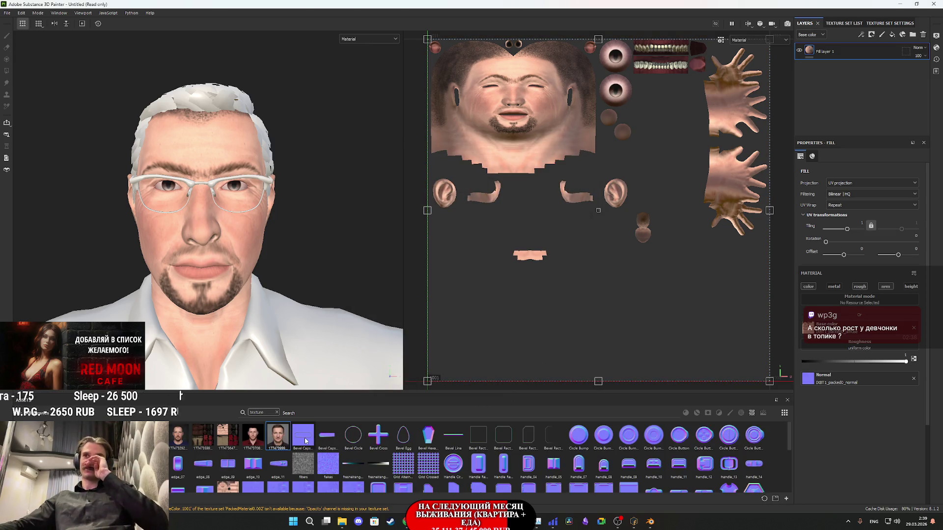
- Add a fill layer using the face photo as base colour, with metallic, roughness, normal and height disabled
click(892, 35)
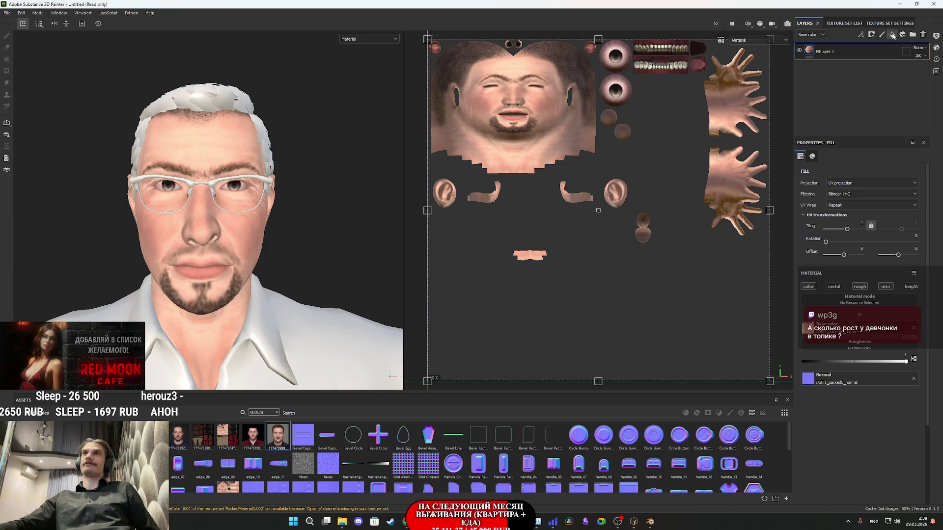
mouse_move(276, 442)
mouse_down()
mouse_move(646, 358)
mouse_move(863, 332)
mouse_up()
click(834, 286)
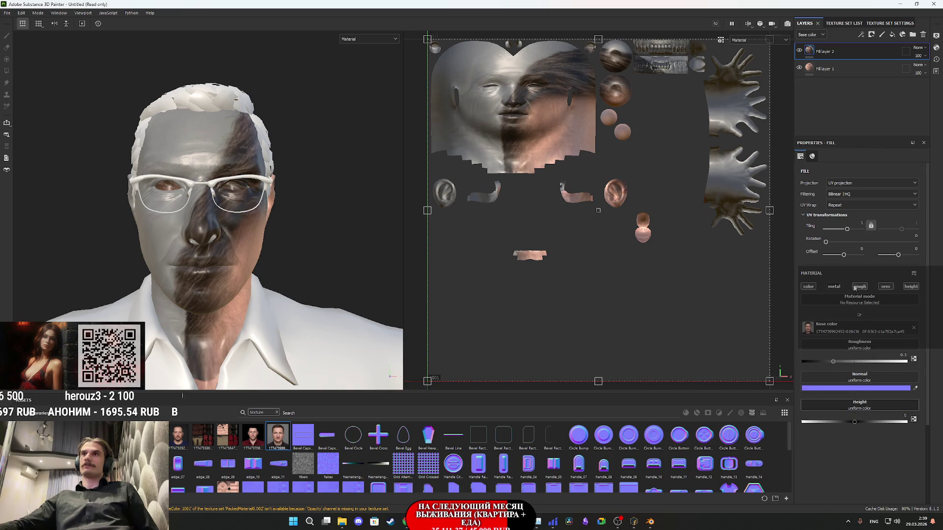
click(859, 286)
click(889, 288)
click(911, 287)
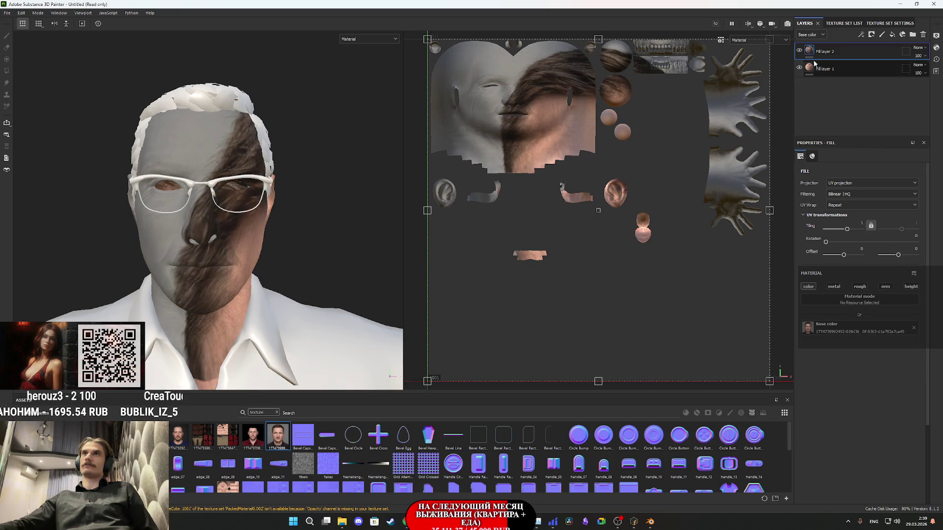
click(846, 183)
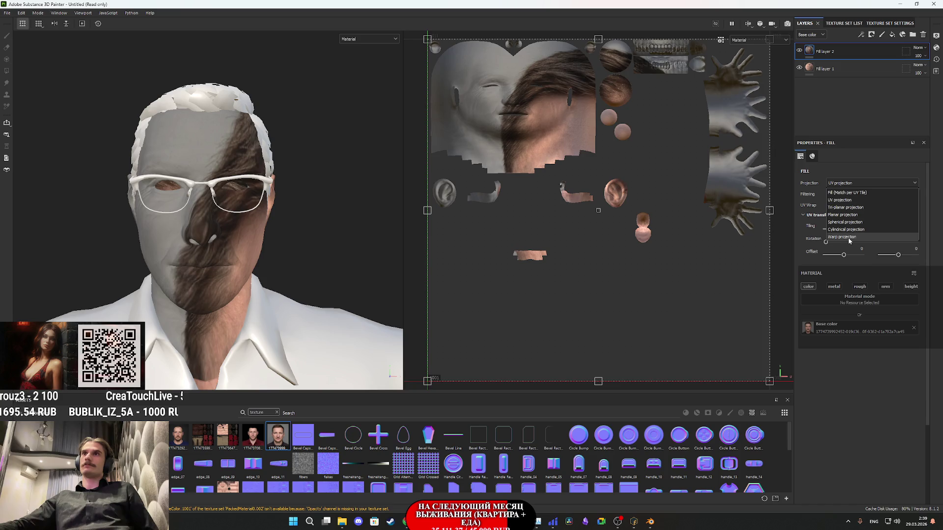
- Switch the face fill to Warp projection and frame the head from the front
click(850, 239)
scroll(262, 240, down, 3)
mouse_move(241, 313)
alt+mouse_down()
mouse_move(251, 203)
mouse_move(274, 239)
mouse_move(250, 80)
alt+mouse_up()
scroll(251, 80, up, 5)
alt+middle_drag(250, 147, 256, 221)
mouse_move(255, 221)
alt+mouse_down()
mouse_move(275, 226)
mouse_move(192, 259)
alt+mouse_up()
scroll(261, 228, up, 3)
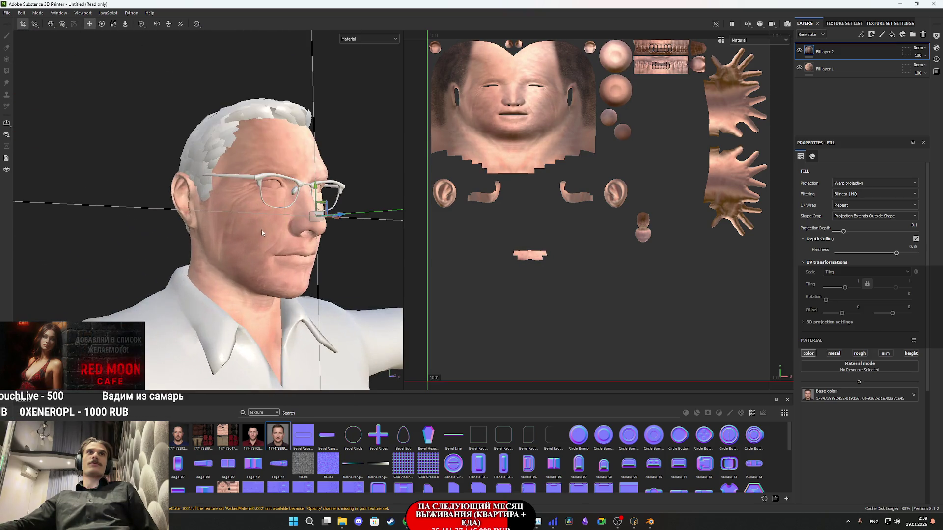
scroll(230, 240, up, 2)
mouse_move(290, 197)
alt+mouse_down()
mouse_move(412, 250)
mouse_move(295, 221)
mouse_move(91, 47)
alt+mouse_up()
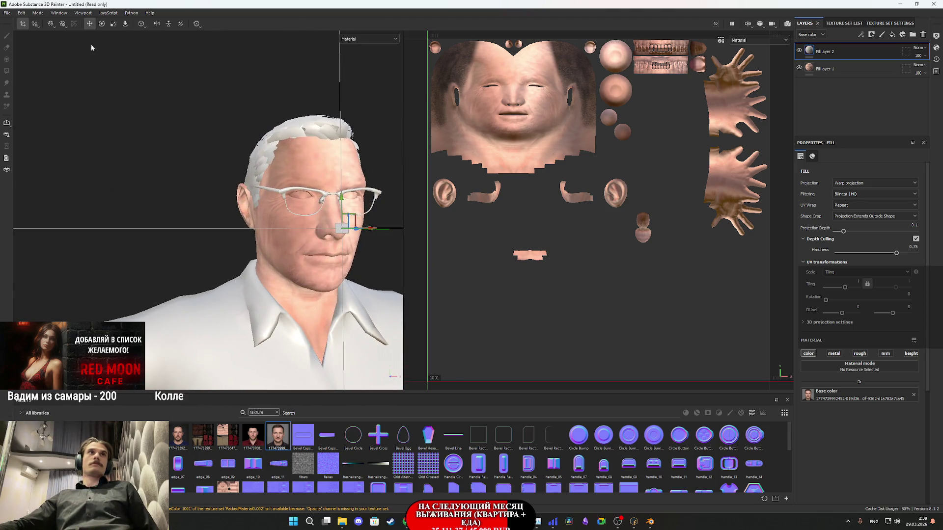
mouse_move(176, 206)
alt+mouse_down()
mouse_move(205, 215)
mouse_move(251, 194)
alt+mouse_up()
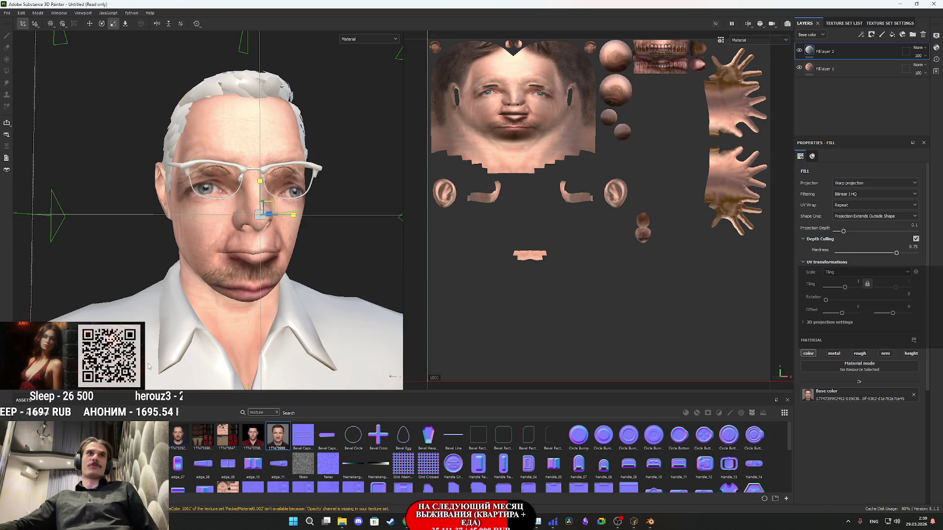
- Move and scale the projected face photo until it sits over the head's face
mouse_move(268, 203)
mouse_down()
mouse_move(270, 170)
mouse_move(310, 270)
mouse_move(319, 237)
mouse_up()
scroll(309, 270, up, 3)
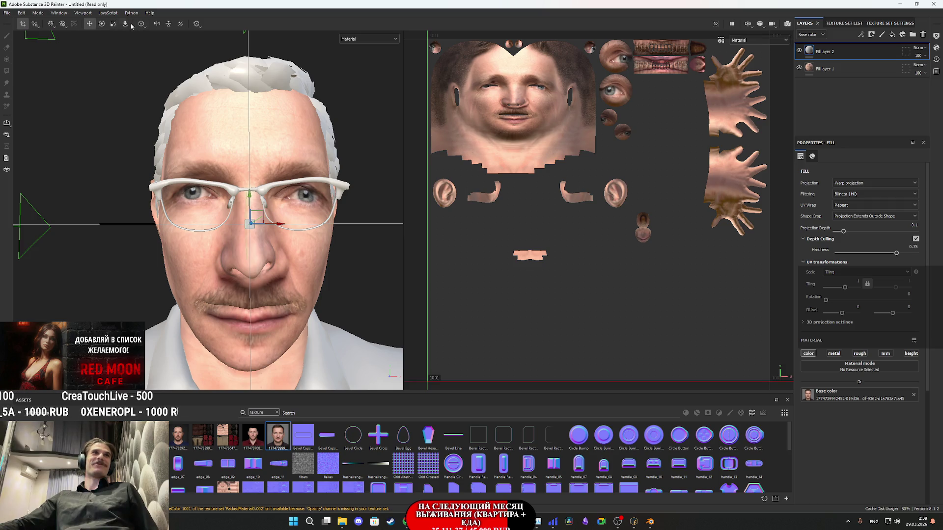
click(114, 24)
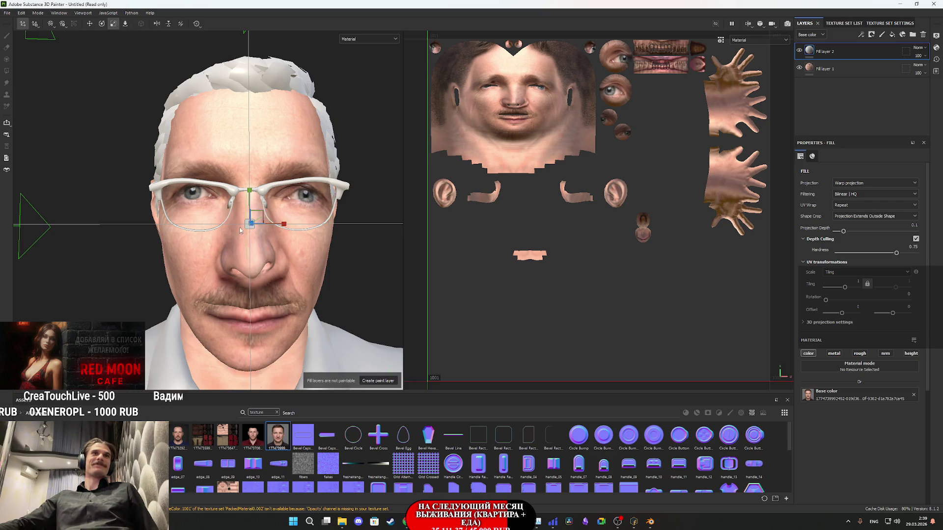
drag(264, 213, 267, 219)
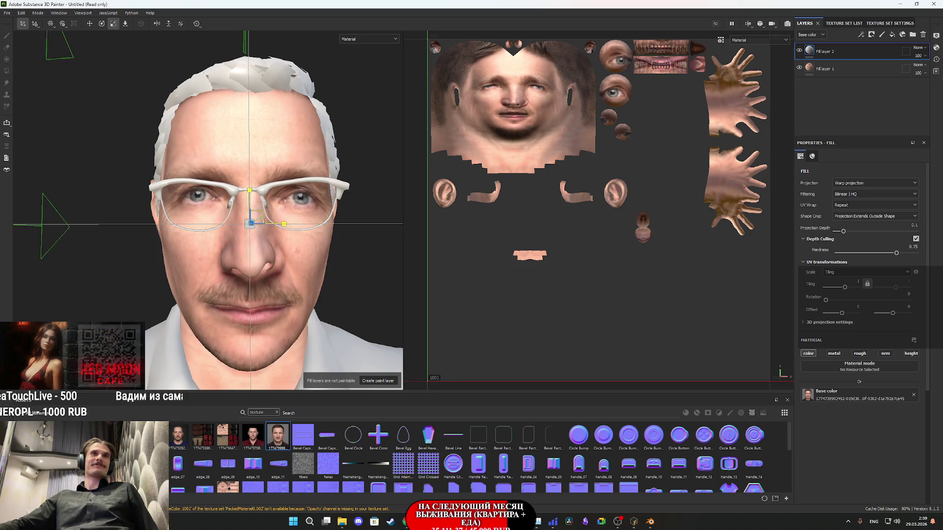
key(w)
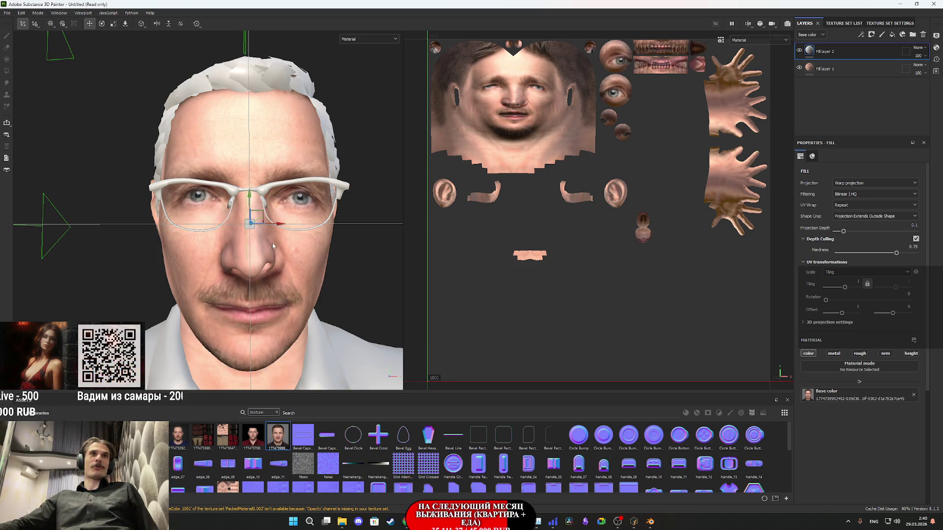
mouse_move(275, 226)
mouse_down()
mouse_move(252, 196)
mouse_move(212, 259)
mouse_move(175, 261)
mouse_move(341, 255)
mouse_up()
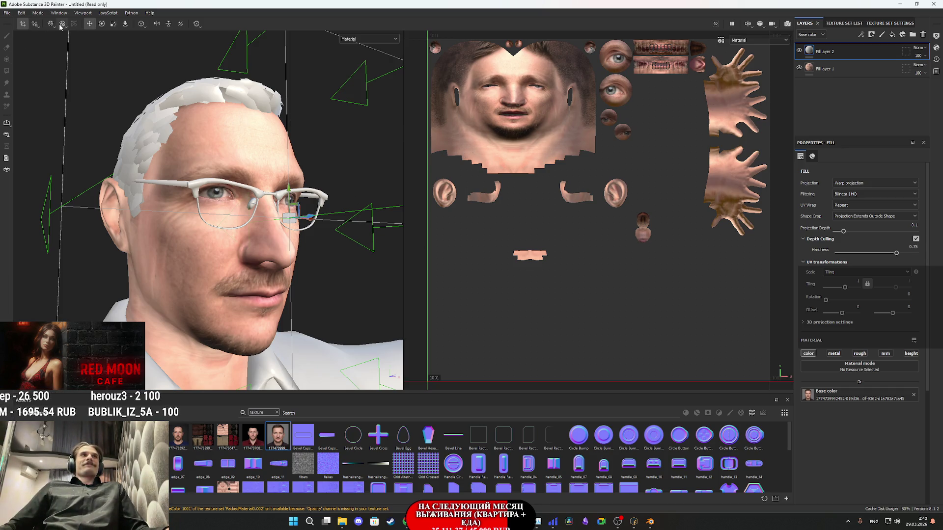
alt+drag(289, 197, 160, 240)
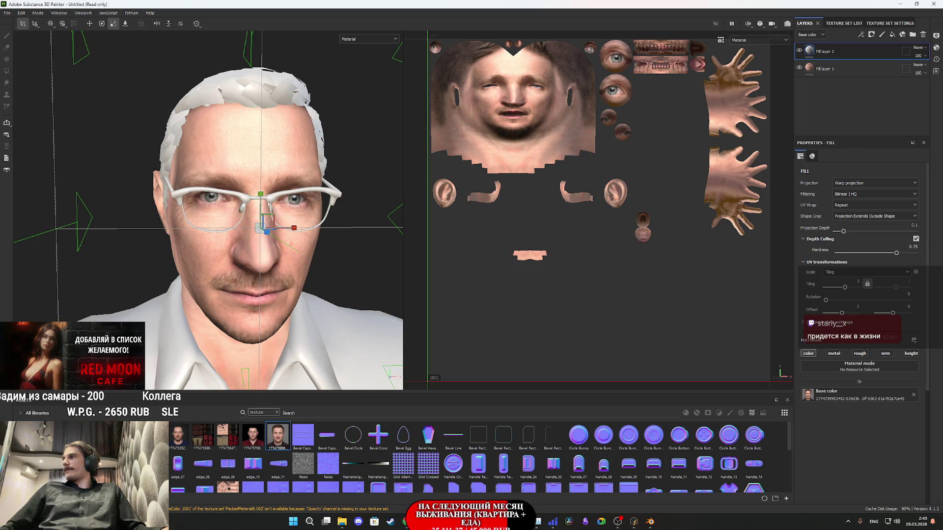
mouse_move(343, 234)
alt+mouse_down()
mouse_move(324, 219)
mouse_move(320, 231)
mouse_move(329, 173)
mouse_move(357, 241)
mouse_move(290, 237)
mouse_move(298, 232)
mouse_move(292, 202)
alt+mouse_up()
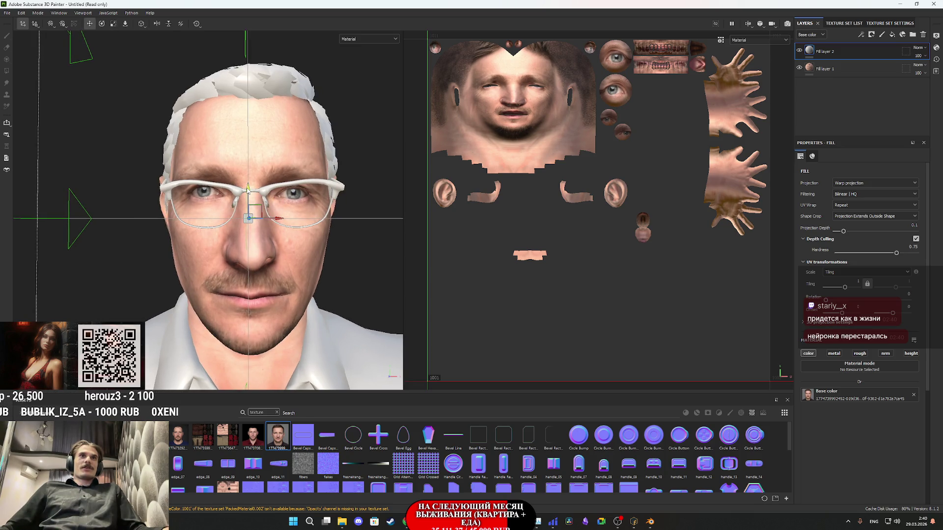
mouse_move(247, 189)
alt+mouse_down()
mouse_move(147, 227)
mouse_move(326, 248)
mouse_move(177, 255)
alt+mouse_up()
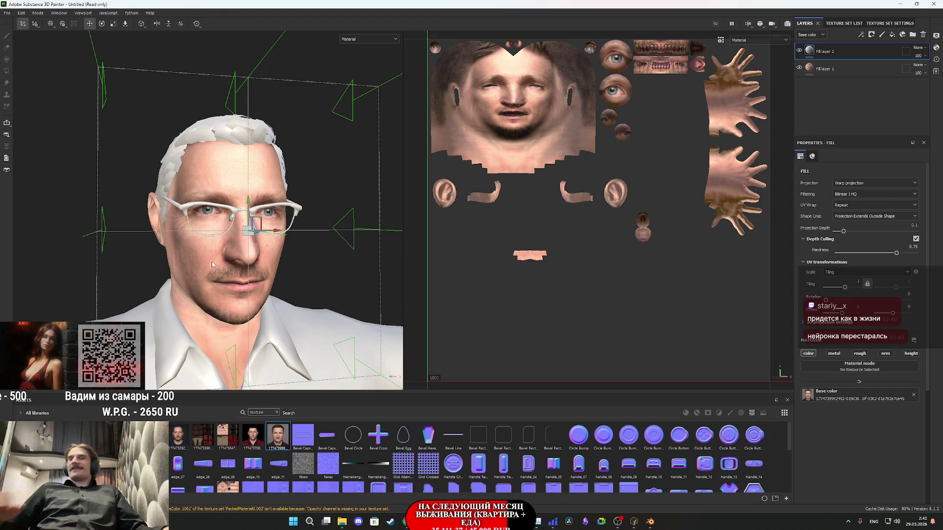
alt+drag(227, 265, 285, 271)
alt+drag(202, 265, 747, 158)
- Set Depth Culling Hardness to 0.5 and display only base colour in the viewport
click(916, 247)
key(Return)
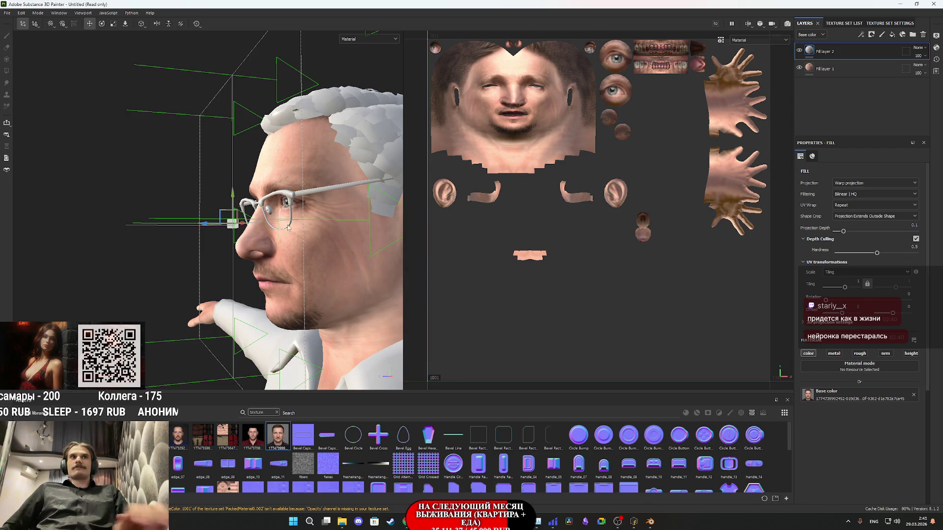
alt+drag(309, 267, 538, 127)
click(358, 70)
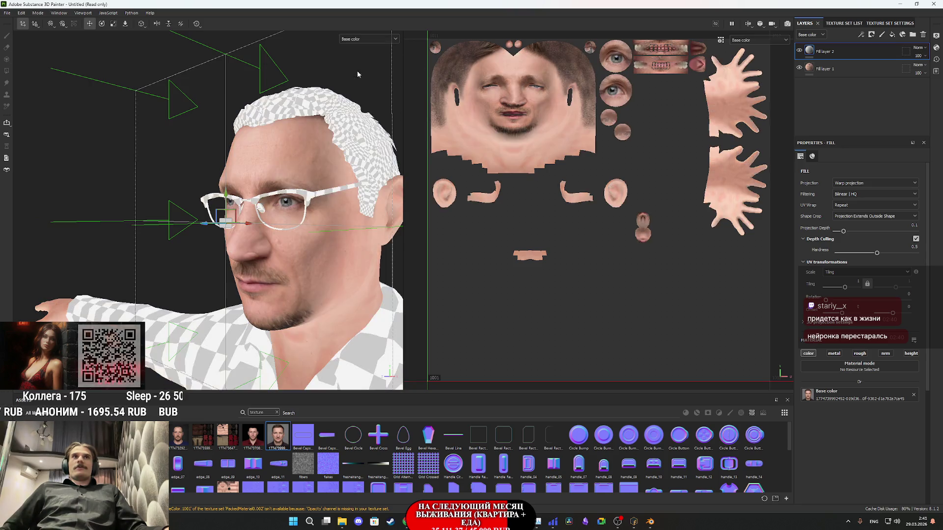
mouse_move(339, 221)
alt+mouse_down()
mouse_move(457, 214)
mouse_move(448, 218)
alt+mouse_up()
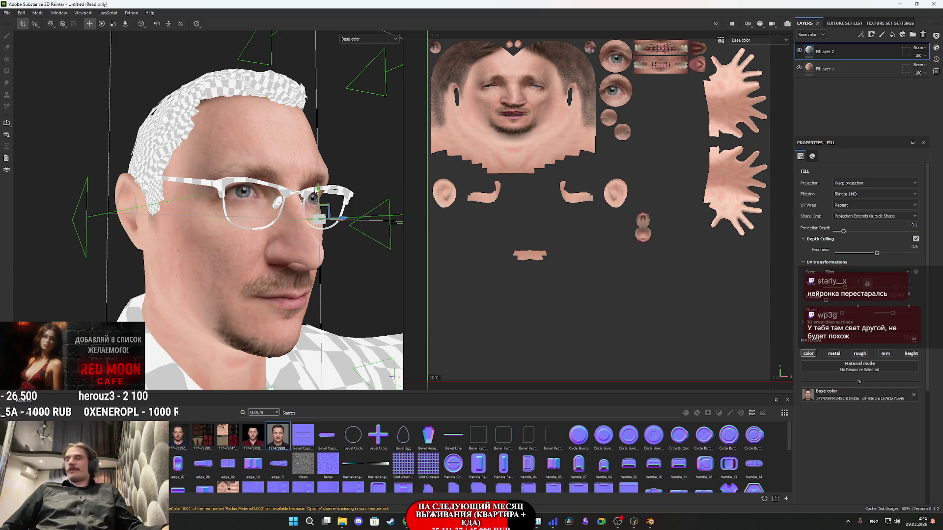
mouse_move(249, 233)
alt+mouse_down()
mouse_move(265, 233)
mouse_move(185, 235)
mouse_move(197, 235)
alt+mouse_up()
mouse_move(280, 236)
alt+mouse_down()
mouse_move(252, 262)
mouse_move(294, 265)
mouse_move(277, 275)
mouse_move(291, 280)
mouse_move(411, 272)
alt+mouse_up()
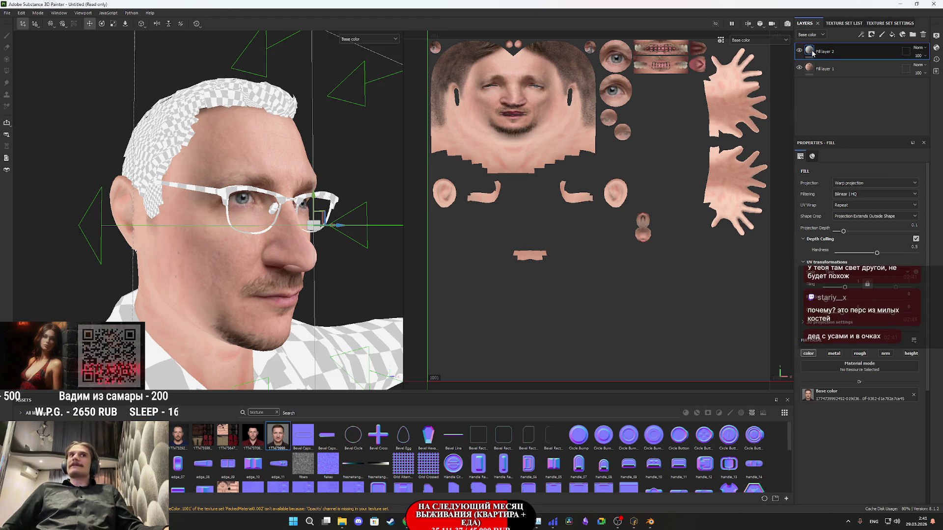
mouse_move(277, 279)
alt+mouse_down()
mouse_move(255, 255)
mouse_move(274, 261)
mouse_move(116, 265)
alt+mouse_up()
mouse_move(219, 257)
alt+mouse_down()
mouse_move(178, 242)
mouse_move(178, 260)
mouse_move(342, 207)
mouse_move(256, 211)
mouse_move(343, 211)
mouse_move(364, 276)
mouse_move(190, 267)
mouse_move(200, 263)
mouse_move(144, 241)
alt+mouse_up()
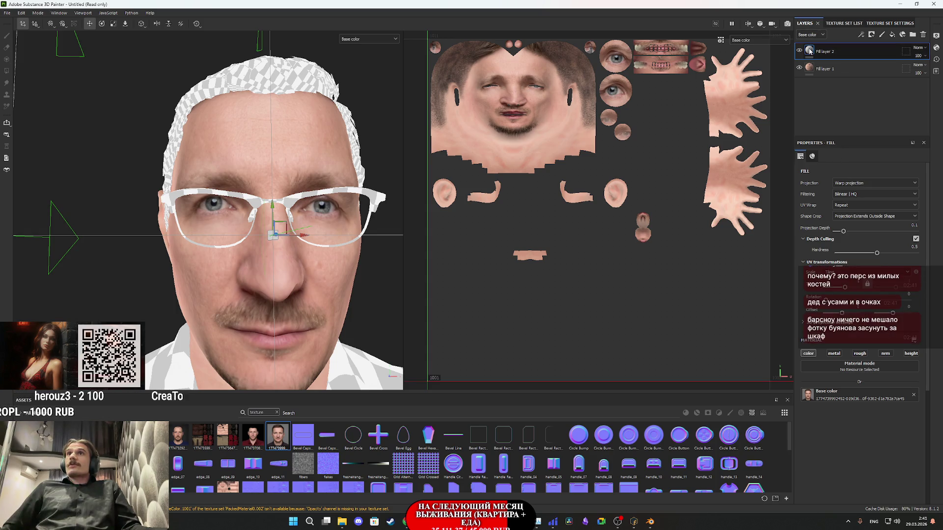
- Set the Body texture set's size to 512 in Texture Set Settings
click(840, 23)
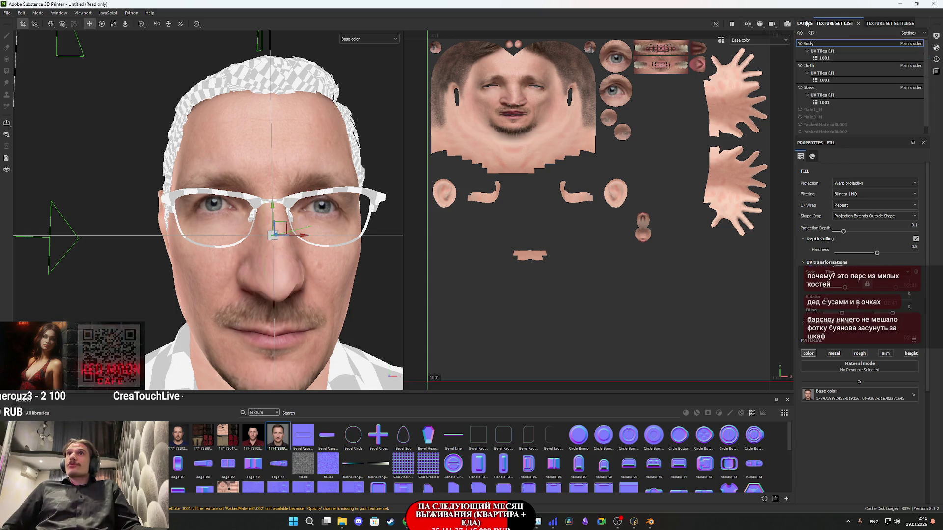
click(805, 23)
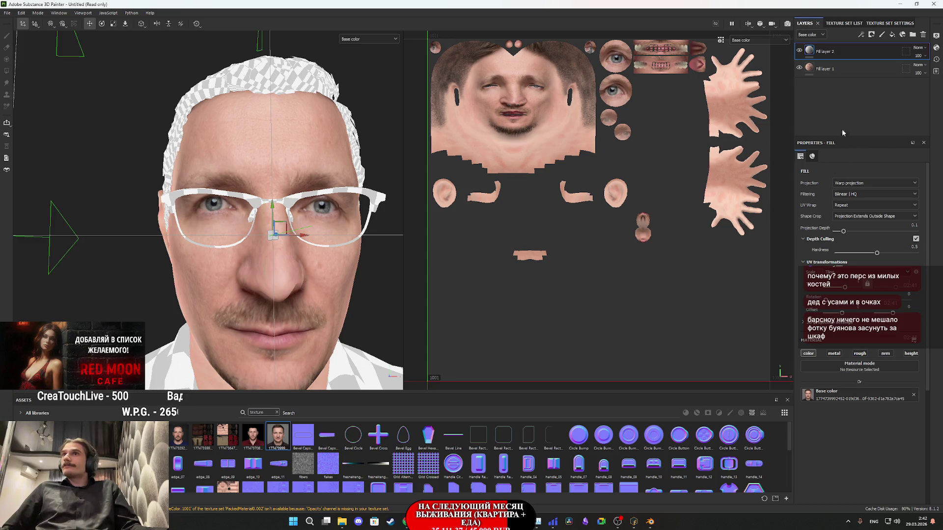
click(881, 25)
click(848, 97)
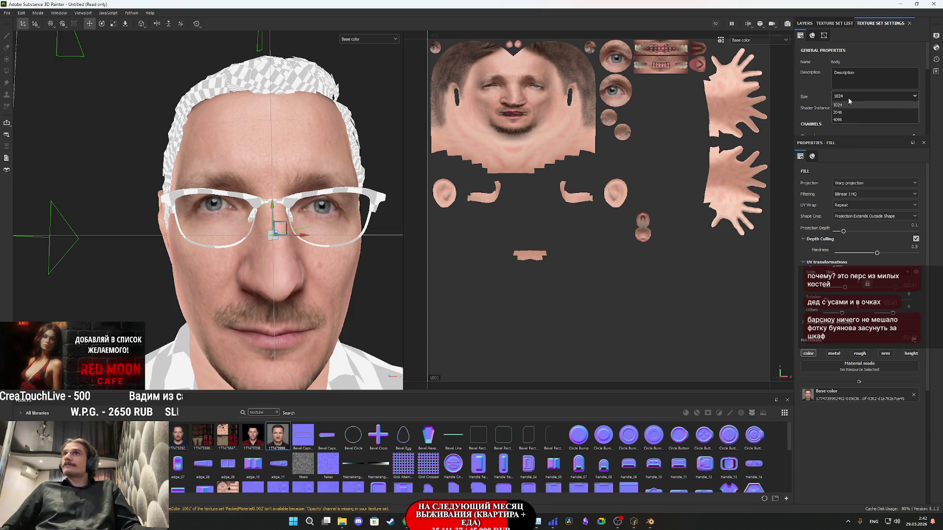
click(843, 123)
- Return the viewport to Material shading and rotate the projected face slightly
mouse_move(314, 275)
alt+mouse_down()
mouse_move(295, 296)
mouse_move(311, 274)
mouse_move(343, 261)
mouse_move(311, 269)
alt+mouse_up()
click(357, 40)
click(357, 47)
mouse_move(294, 226)
alt+mouse_down()
mouse_move(249, 248)
mouse_move(139, 259)
mouse_move(237, 251)
alt+mouse_up()
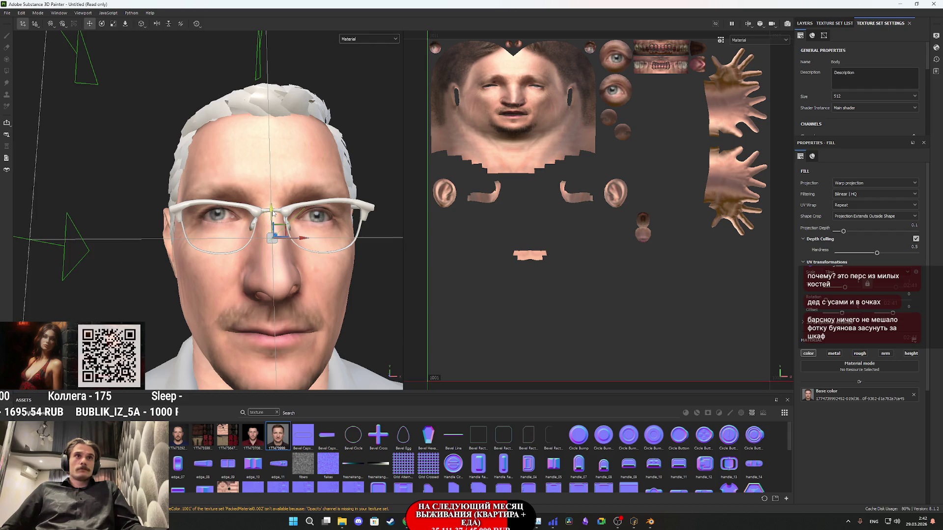
click(103, 24)
drag(306, 255, 308, 255)
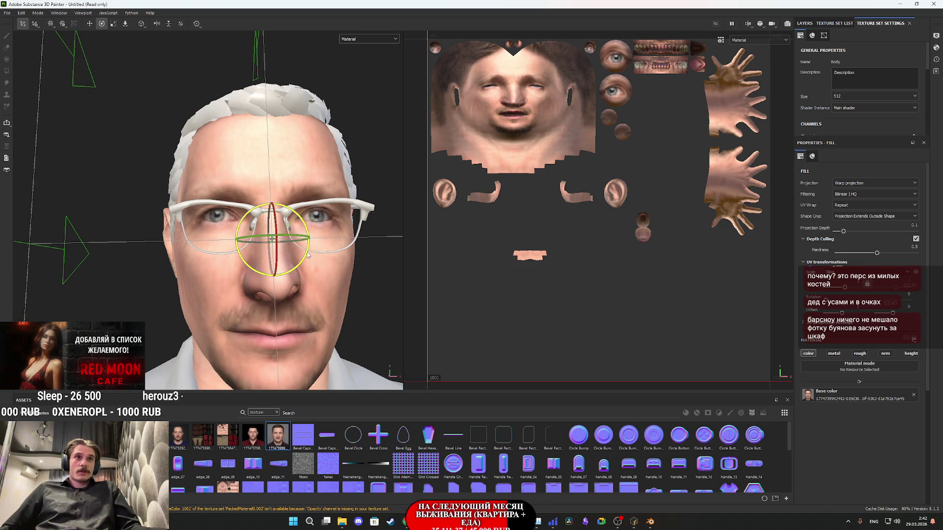
key(w)
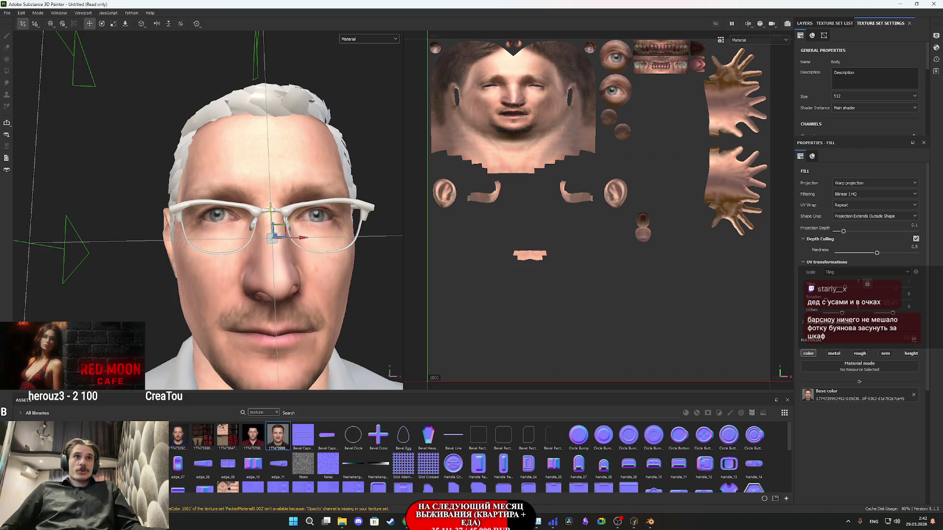
mouse_move(269, 218)
alt+mouse_down()
mouse_move(314, 236)
mouse_move(218, 271)
mouse_move(175, 269)
mouse_move(249, 261)
mouse_move(235, 220)
mouse_move(237, 270)
mouse_move(216, 279)
mouse_move(224, 285)
alt+mouse_up()
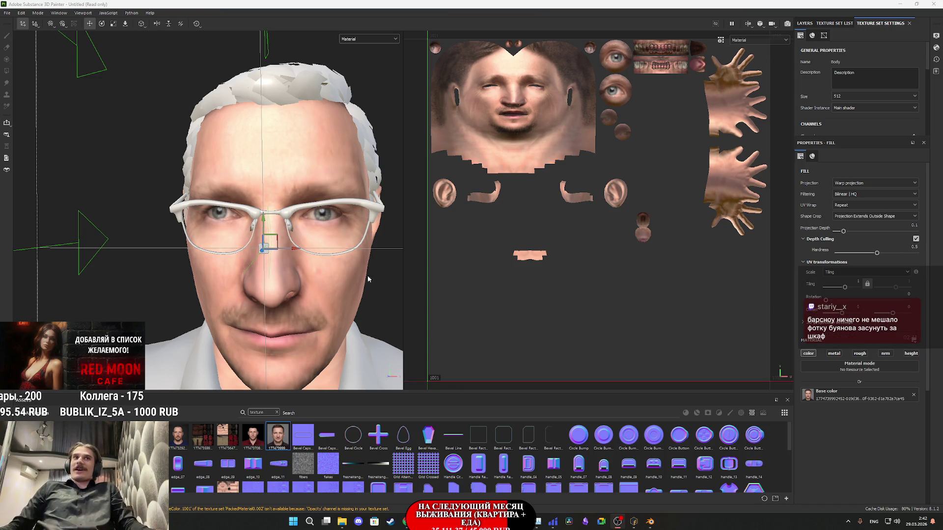
- Bring IXBT1_packed1_diffuse.png and IXBT1_packed1_normal.png into the import dialog
scroll(316, 278, down, 2)
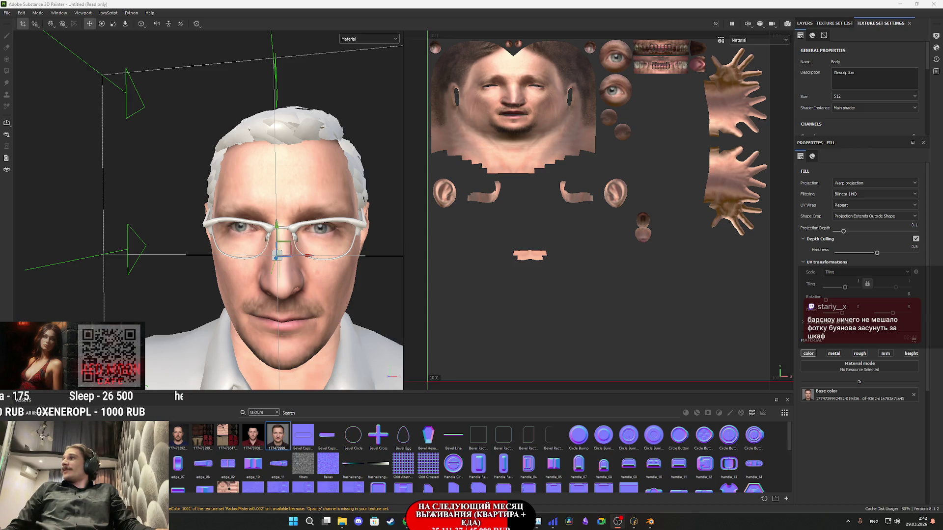
drag(695, 430, 684, 433)
click(565, 186)
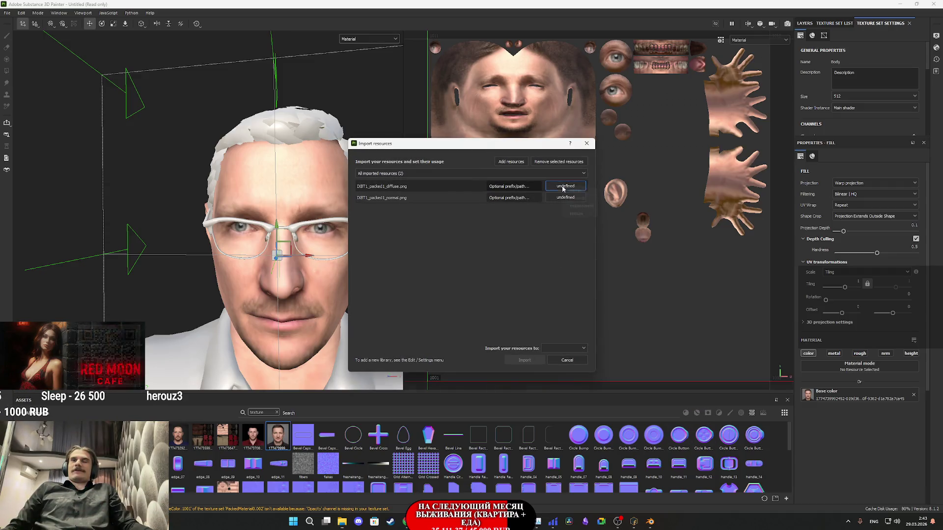
- Import both packed1 diffuse and normal images as textures into the current project
click(582, 215)
click(568, 199)
click(581, 226)
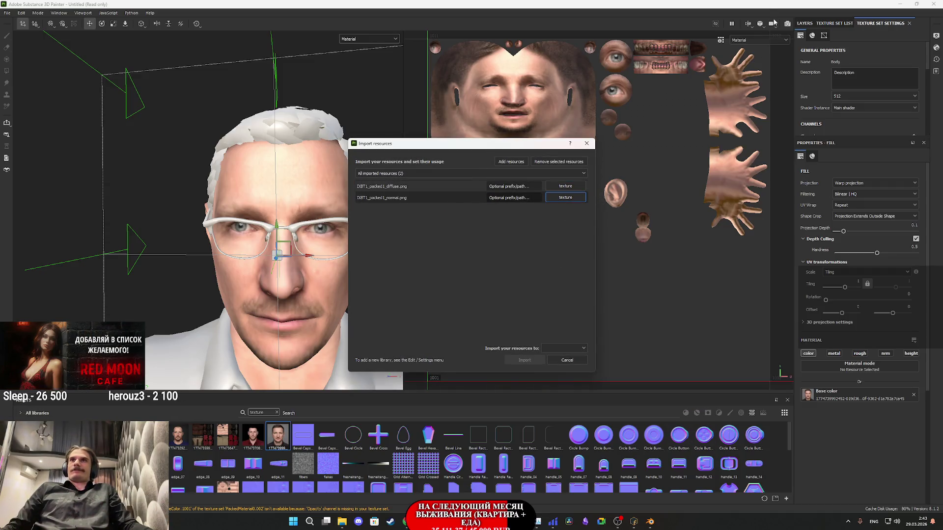
click(564, 350)
click(563, 364)
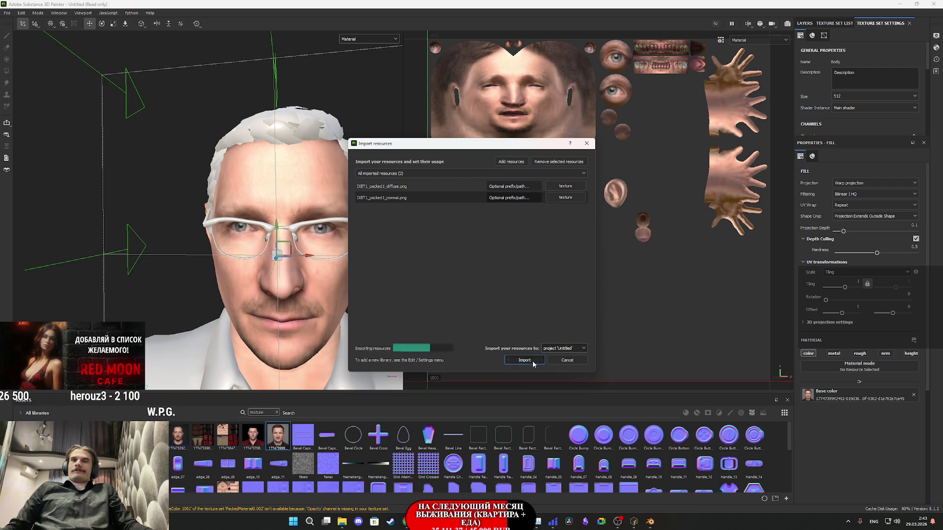
click(525, 360)
- Switch to the Cloth texture set's layers and delete its empty Layer 1
click(805, 24)
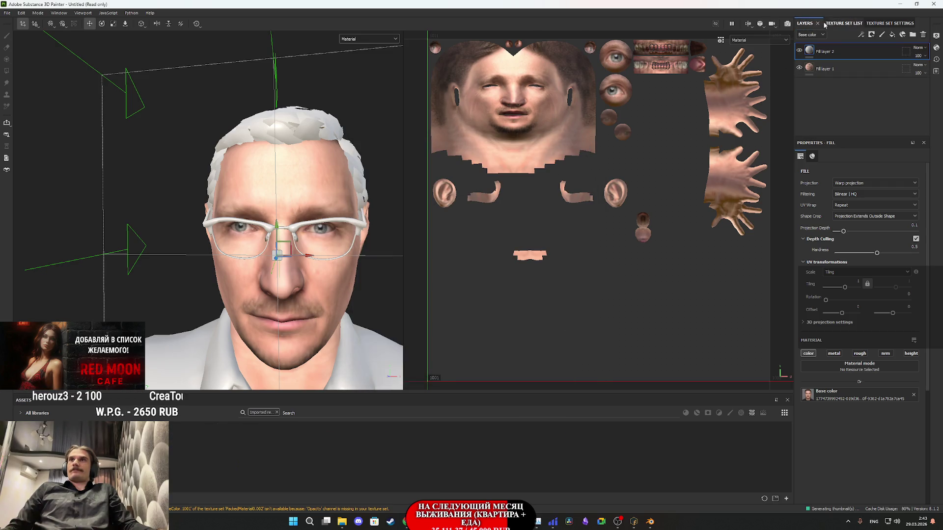
click(835, 23)
click(819, 66)
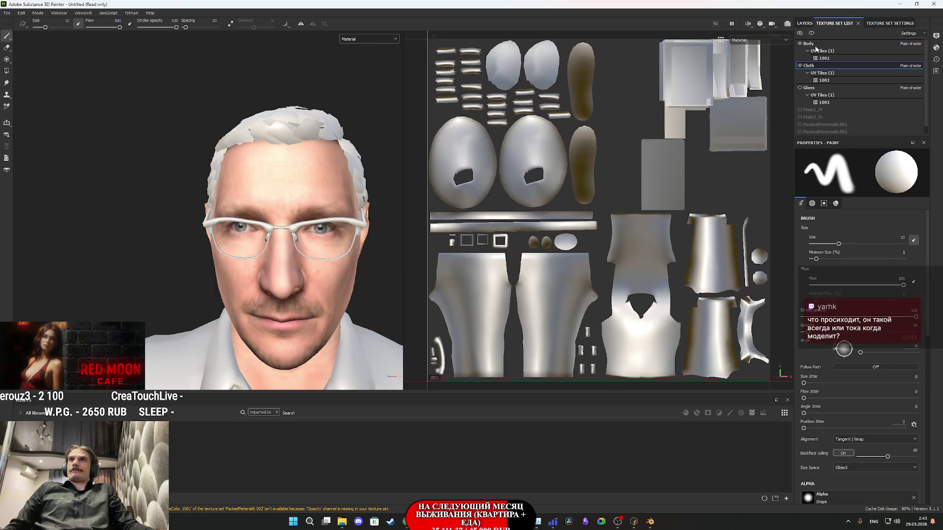
click(806, 24)
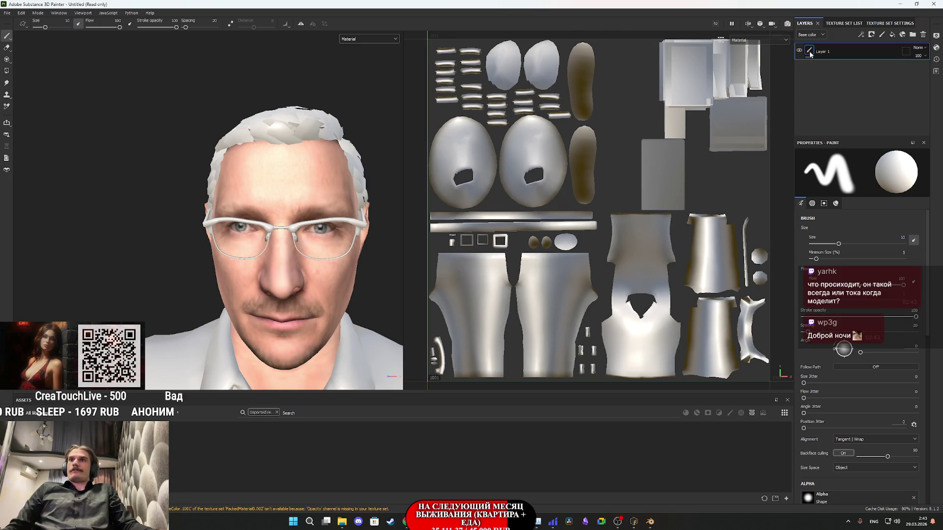
scroll(324, 235, down, 3)
mouse_move(324, 236)
alt+mouse_down()
mouse_move(334, 241)
mouse_move(332, 196)
mouse_move(219, 276)
mouse_move(243, 258)
mouse_move(275, 283)
alt+mouse_up()
scroll(334, 240, up, 4)
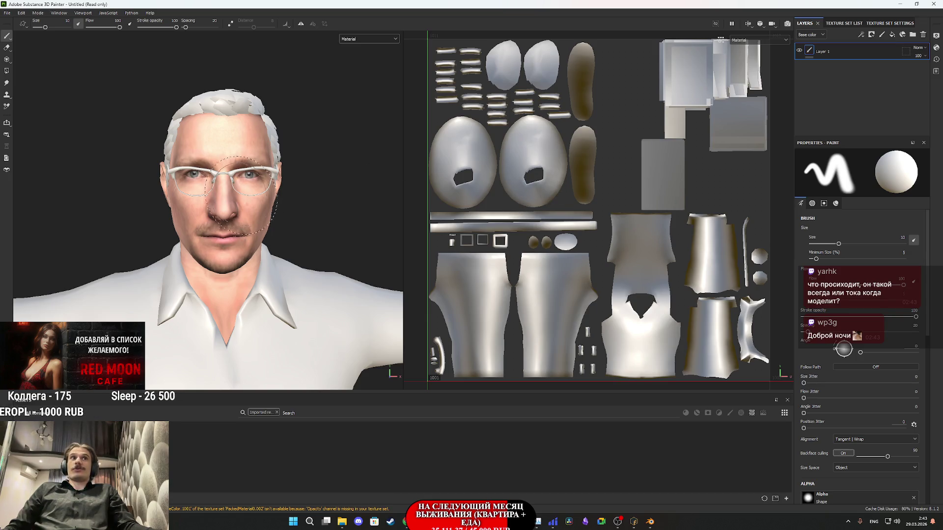
scroll(207, 196, up, 3)
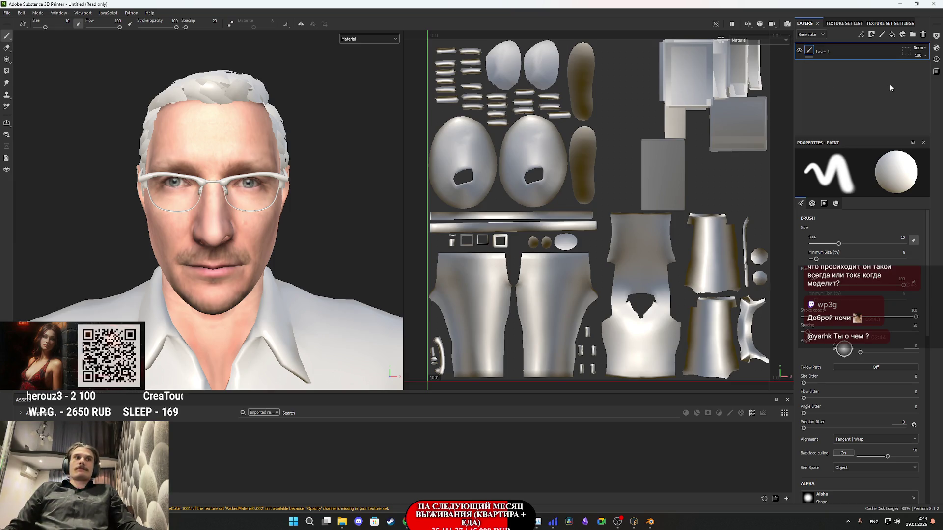
click(924, 36)
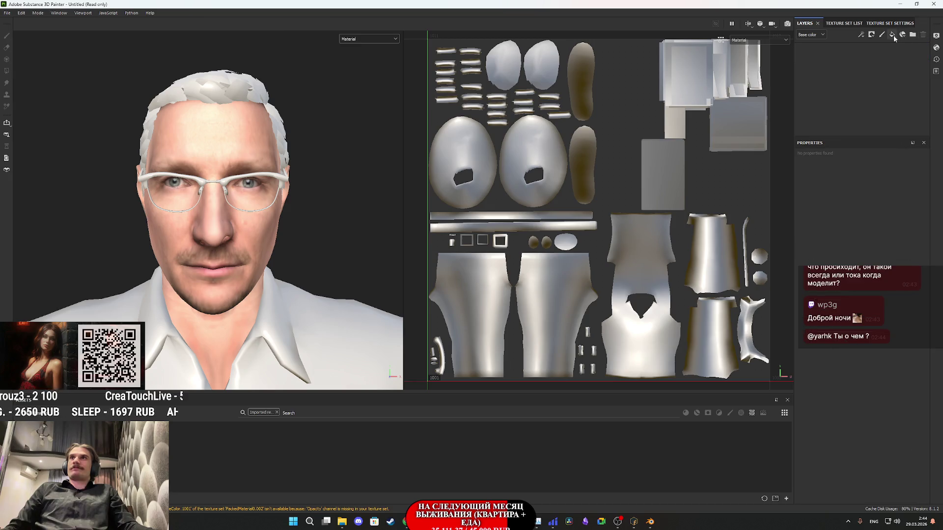
- Add a fill layer with the purple diffuse as base colour, metallic and height off, roughness ≈0.92
click(892, 35)
drag(294, 416, 841, 327)
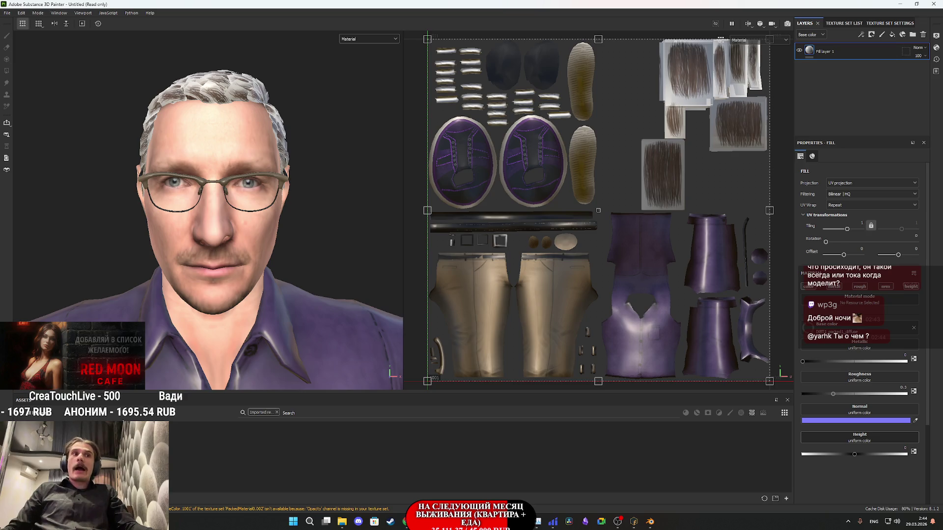
click(833, 288)
click(910, 287)
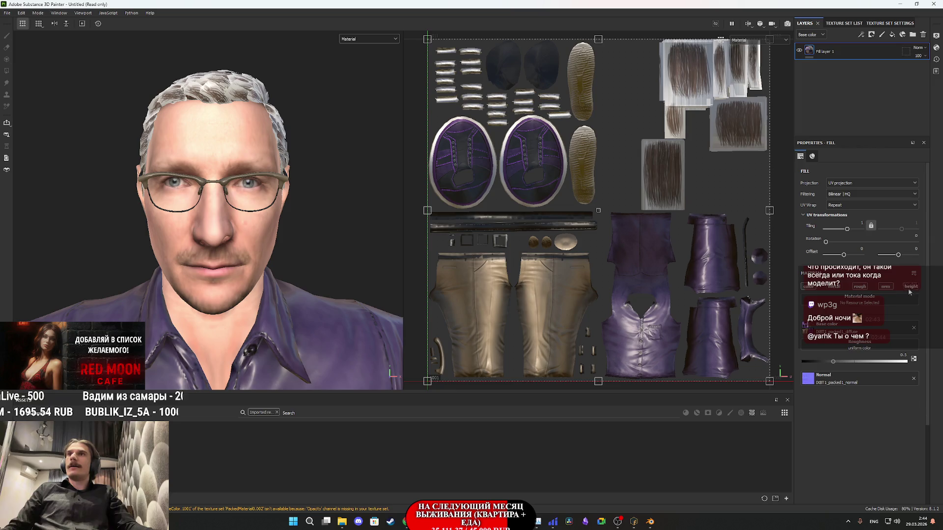
click(900, 362)
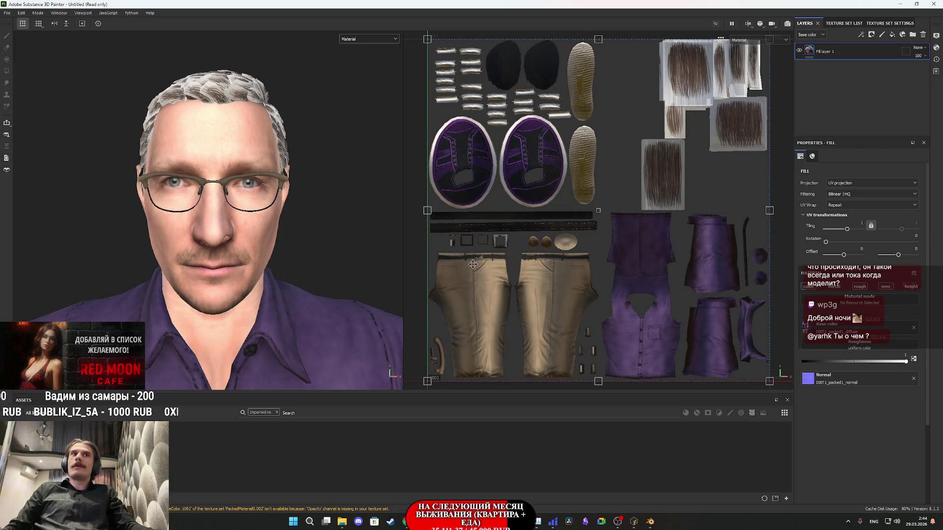
- Inspect the purple shirt from head to torso, then add a second fill layer above
mouse_move(273, 270)
alt+mouse_down()
mouse_move(331, 316)
mouse_move(362, 312)
mouse_move(294, 305)
mouse_move(294, 267)
alt+mouse_up()
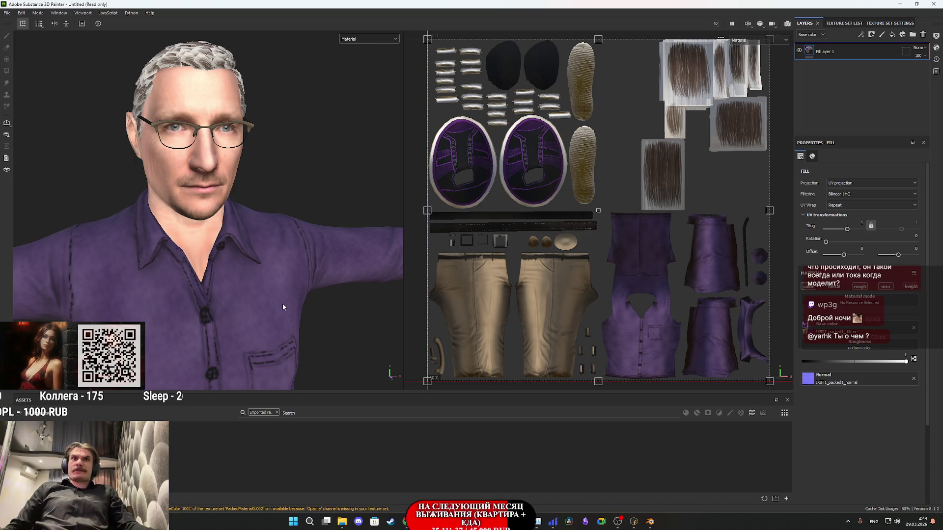
scroll(245, 305, down, 3)
scroll(266, 294, up, 4)
mouse_move(267, 294)
middle_down()
mouse_move(280, 248)
mouse_move(269, 232)
middle_up()
scroll(269, 233, down, 3)
scroll(270, 365, up, 2)
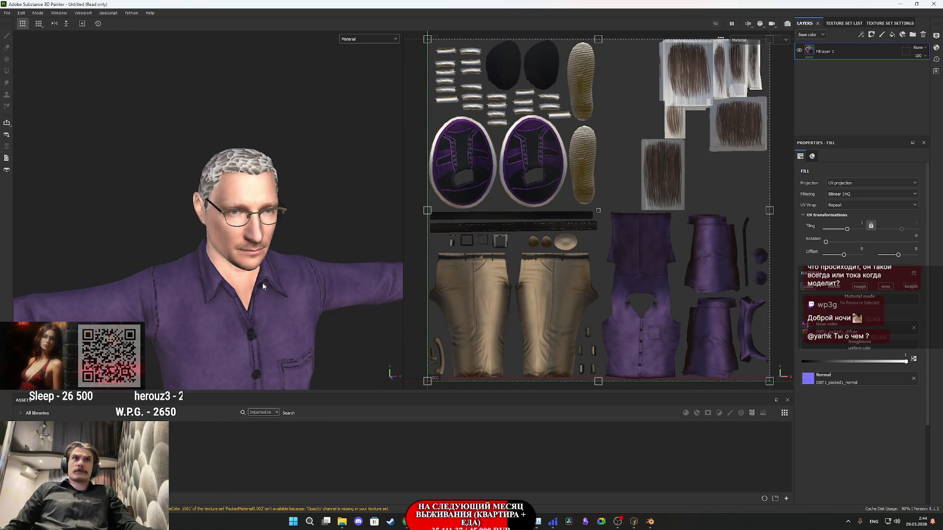
scroll(262, 282, up, 3)
mouse_move(262, 282)
alt+mouse_down()
mouse_move(316, 236)
mouse_move(231, 234)
alt+mouse_up()
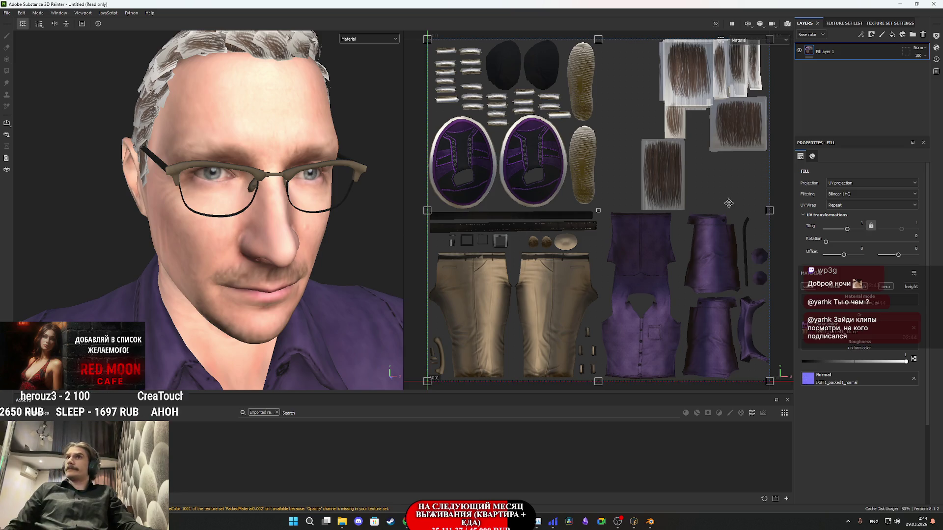
click(893, 35)
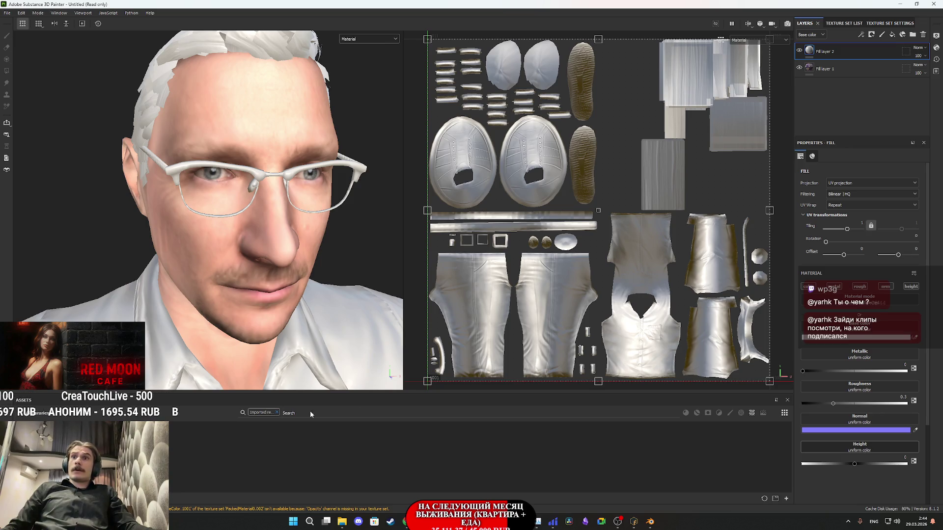
- Show all shelf materials and add Plastic Diamond as a new layer in the stack
click(276, 413)
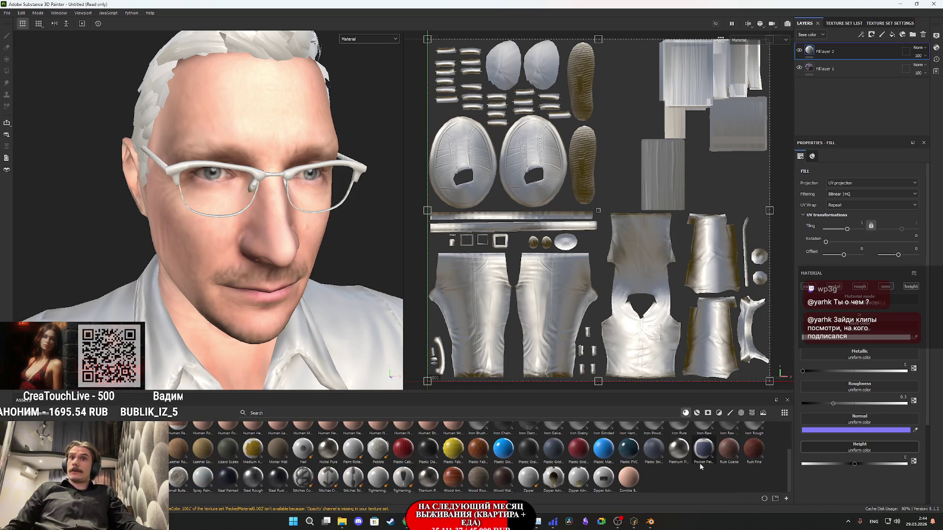
mouse_move(427, 453)
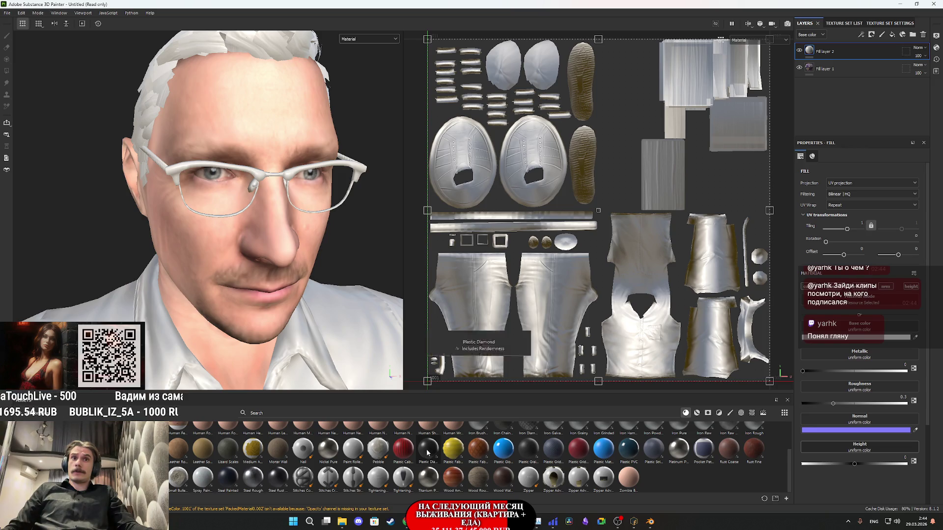
click(427, 453)
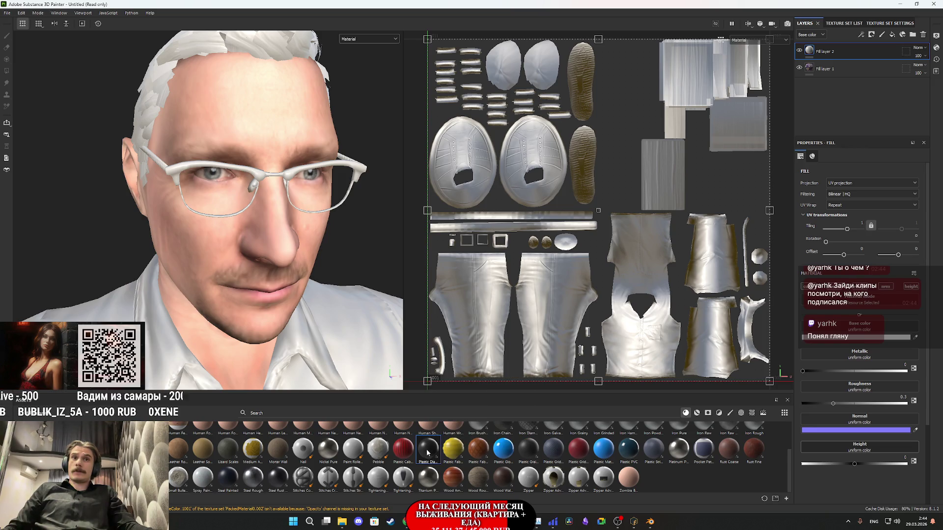
drag(808, 345, 818, 44)
click(807, 69)
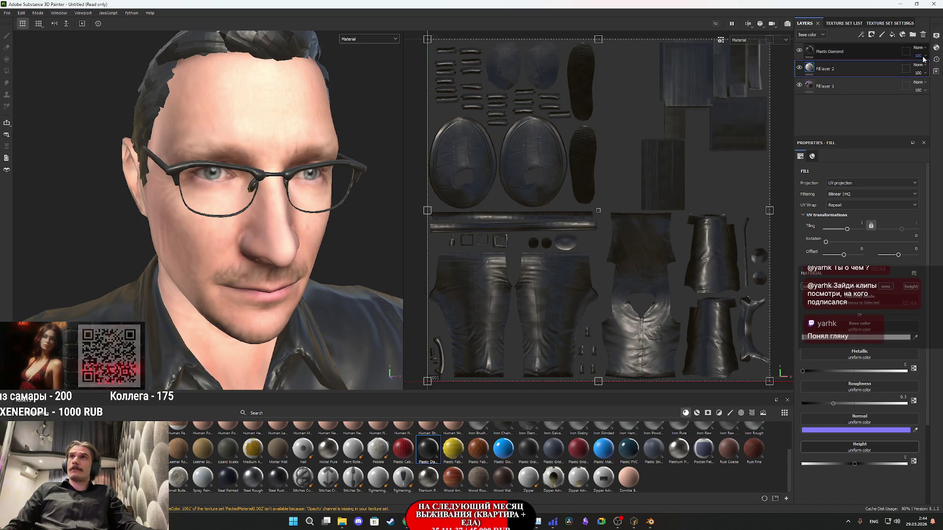
- Delete the unused Fill layer 2 and set Plastic Diamond's tiling to 10
click(923, 34)
click(823, 54)
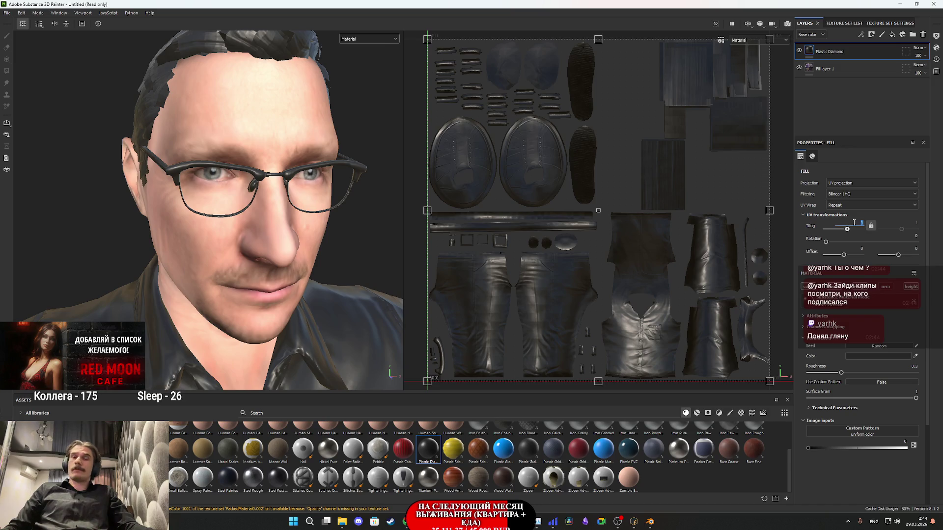
key(Return)
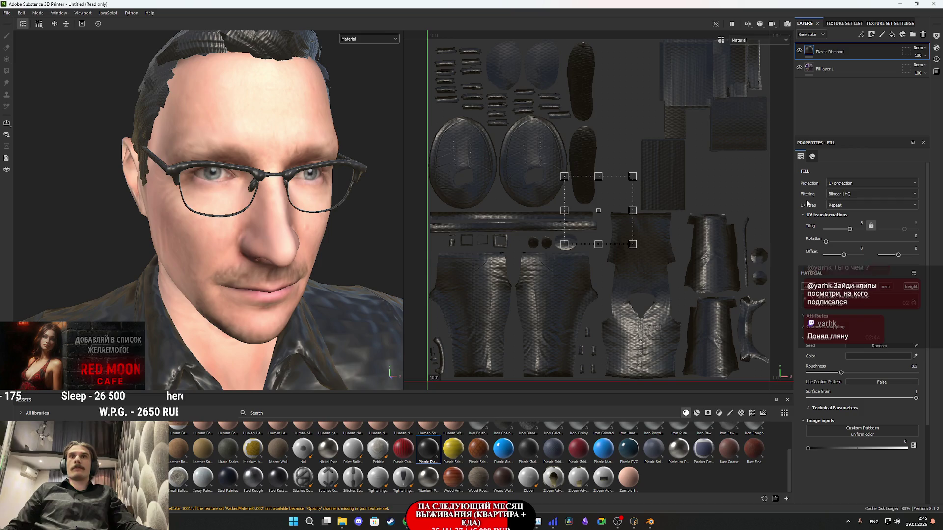
double_click(860, 223)
text(10)
key(Return)
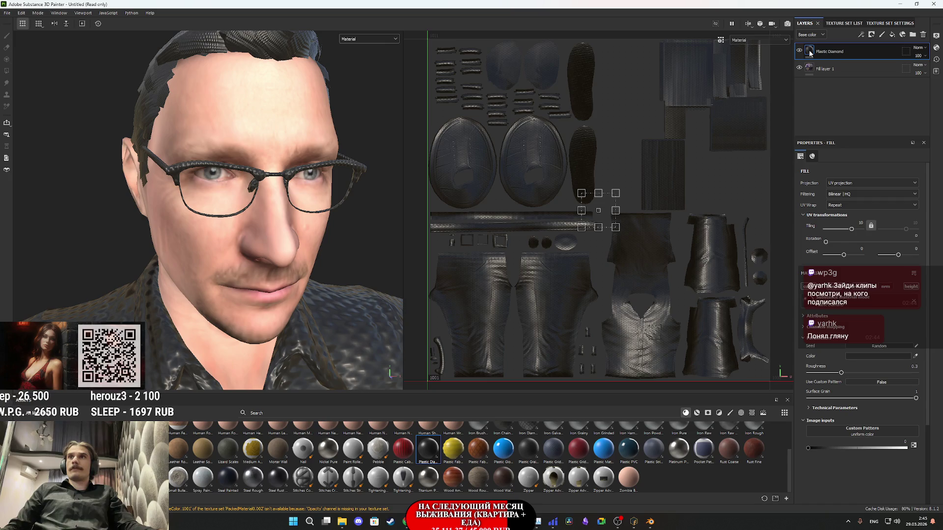
- Give Plastic Diamond a black mask and polygon-fill the glasses frame UV island
right_click(810, 53)
click(835, 69)
key(4)
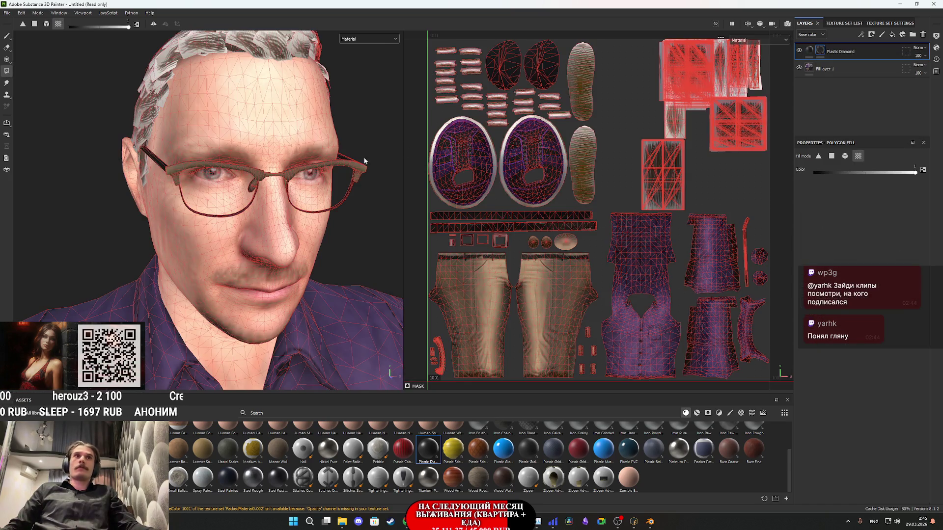
scroll(369, 172, up, 2)
scroll(444, 318, up, 3)
middle_drag(478, 368, 582, 241)
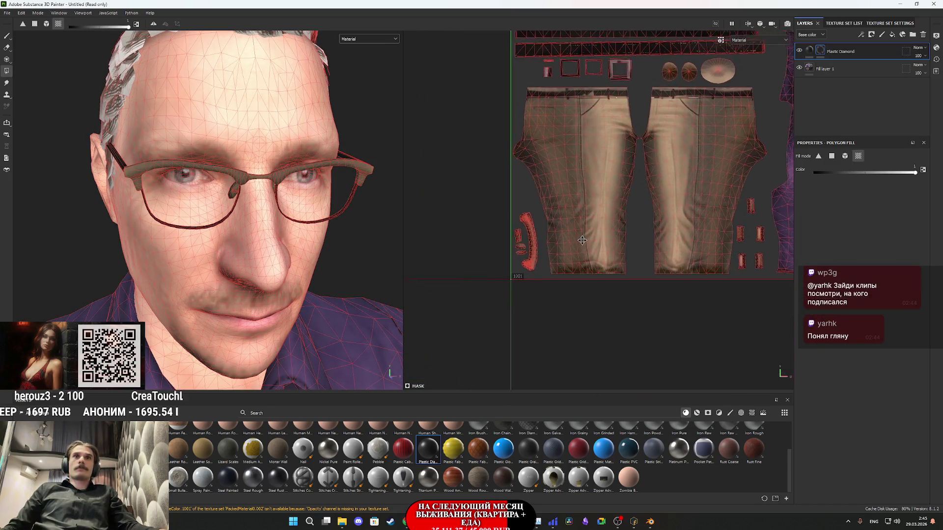
scroll(523, 257, up, 5)
click(527, 307)
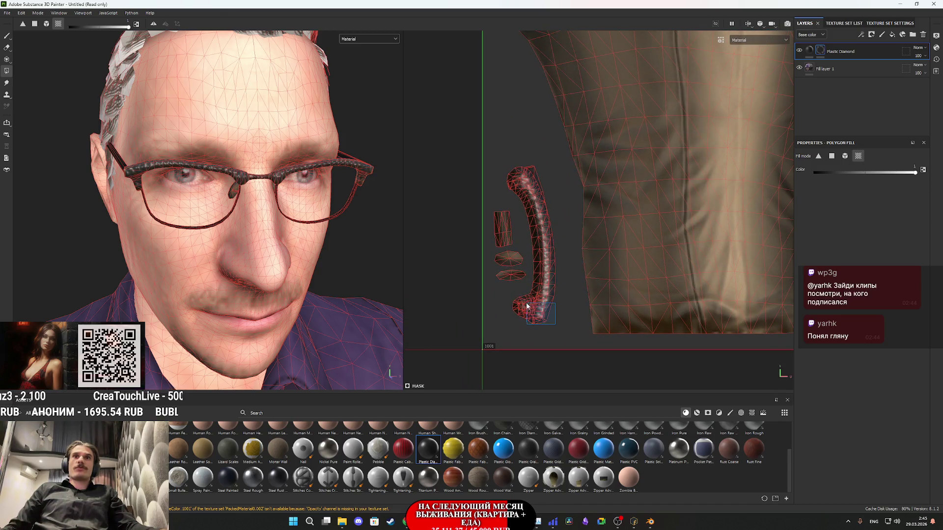
- Orbit around the face to check the frame and reselect Plastic Diamond's fill content
scroll(275, 178, up, 5)
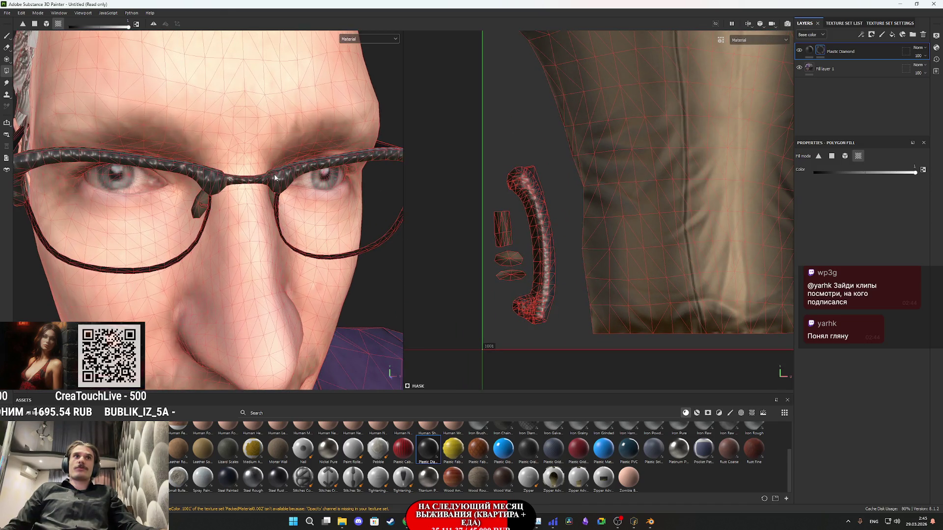
scroll(300, 210, down, 5)
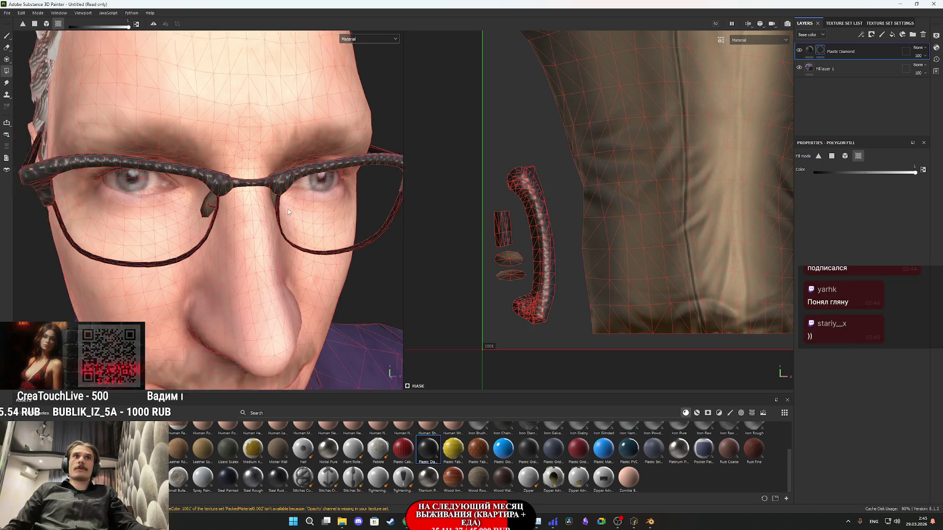
scroll(676, 169, down, 4)
scroll(441, 232, up, 4)
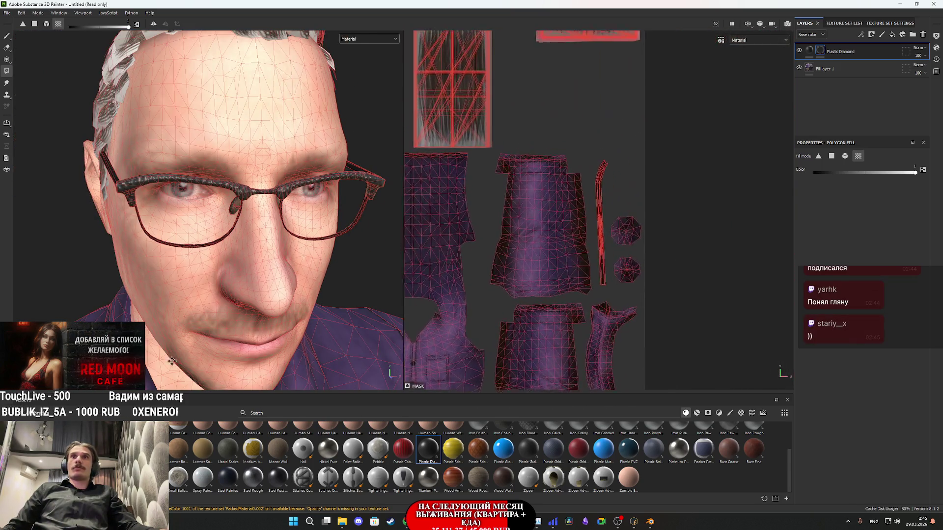
middle_drag(440, 231, 418, 256)
mouse_move(388, 245)
alt+mouse_down()
mouse_move(221, 210)
mouse_move(308, 226)
alt+mouse_up()
click(810, 50)
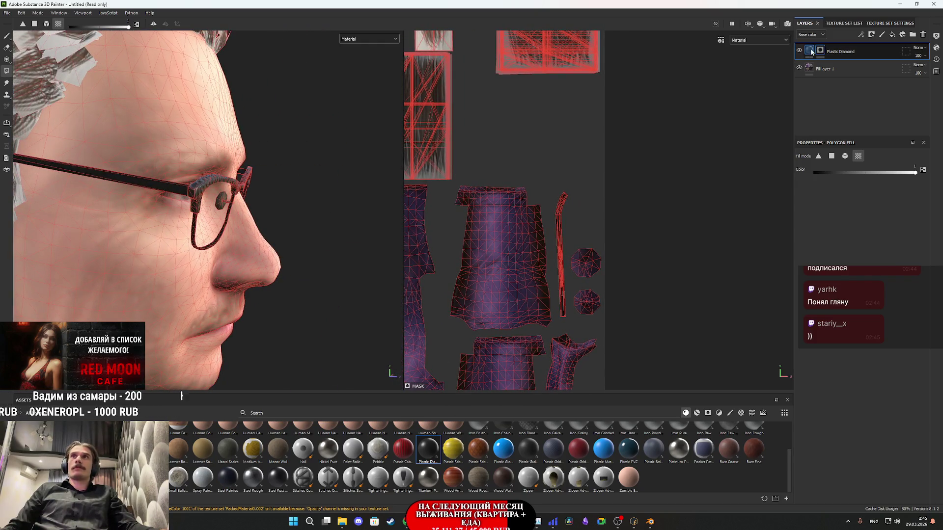
mouse_move(221, 207)
alt+mouse_down()
mouse_move(76, 195)
mouse_move(74, 185)
mouse_move(279, 219)
mouse_move(122, 218)
mouse_move(270, 283)
mouse_move(309, 270)
mouse_move(246, 270)
alt+mouse_up()
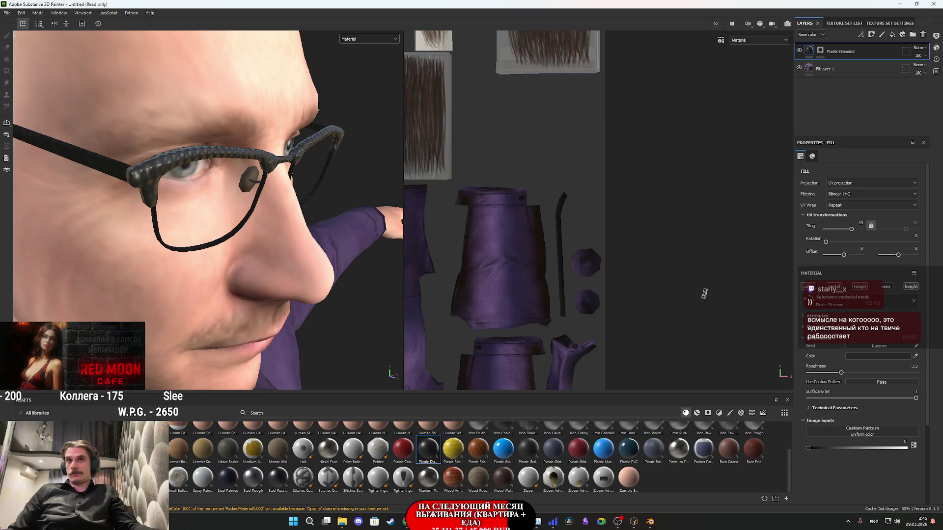
- Frame the head frontally and add a grey Fill layer 2 above Plastic Diamond with Ctrl+Shift+F
mouse_move(238, 260)
alt+mouse_down()
mouse_move(249, 259)
mouse_move(196, 239)
mouse_move(277, 293)
alt+mouse_up()
scroll(249, 259, down, 5)
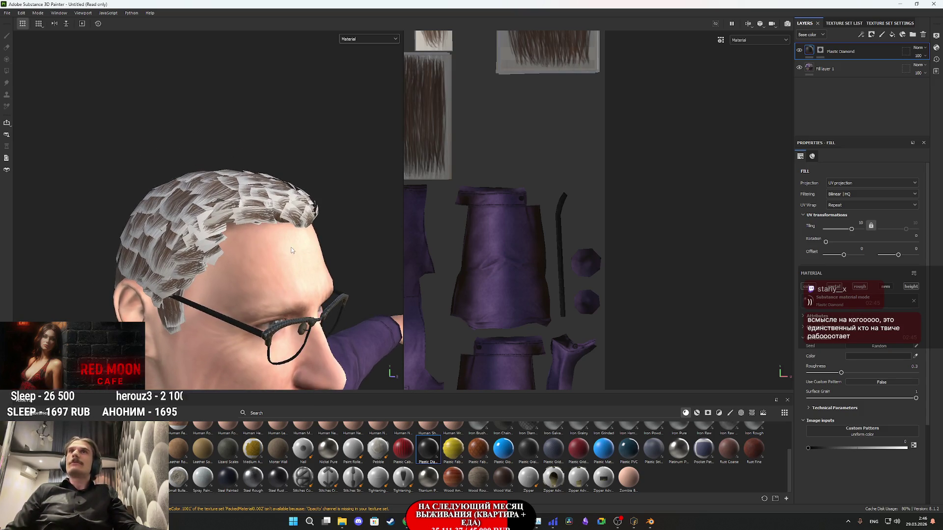
mouse_move(298, 249)
alt+mouse_down()
mouse_move(267, 316)
mouse_move(123, 295)
mouse_move(80, 227)
mouse_move(161, 205)
mouse_move(317, 225)
mouse_move(307, 266)
mouse_move(250, 274)
alt+mouse_up()
scroll(250, 273, down, 3)
mouse_move(250, 273)
alt+middle_down()
mouse_move(251, 123)
mouse_move(248, 369)
mouse_move(148, 393)
mouse_move(226, 449)
alt+middle_up()
scroll(250, 244, up, 4)
scroll(194, 215, up, 8)
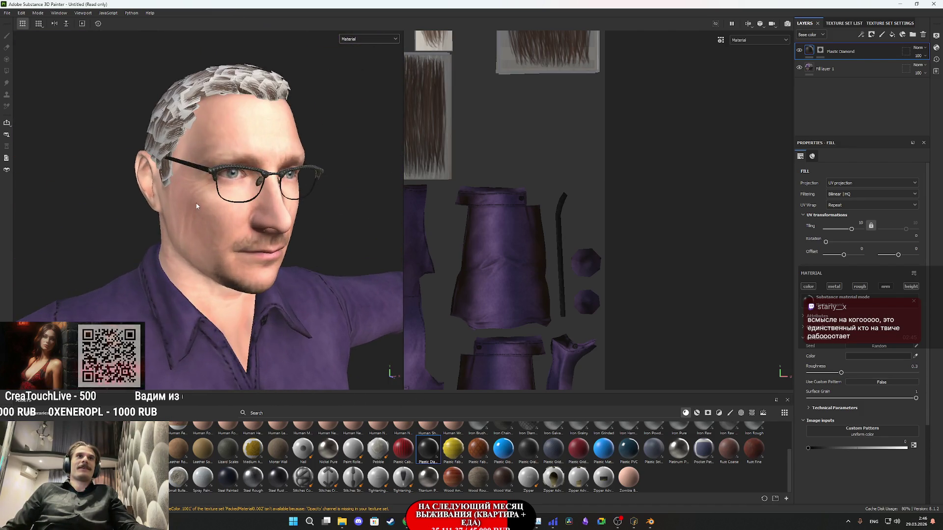
scroll(235, 206, up, 2)
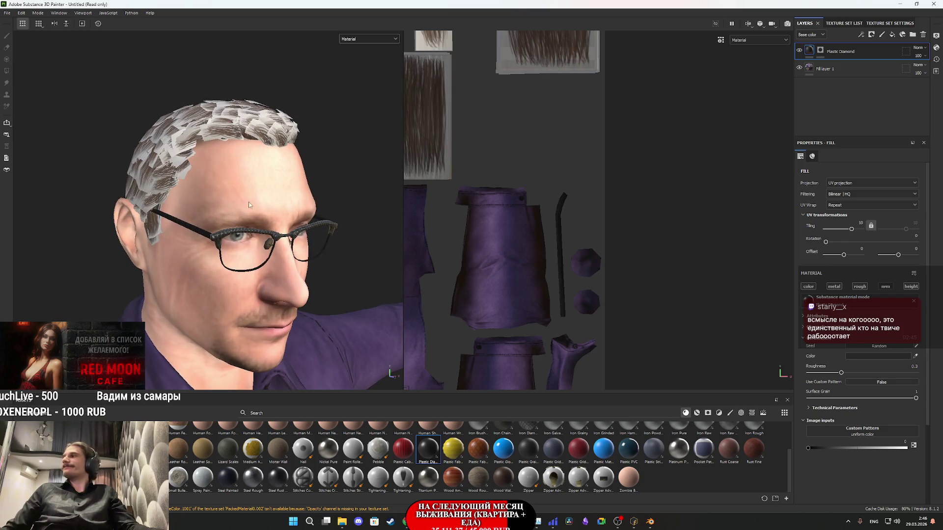
mouse_move(254, 194)
alt+mouse_down()
mouse_move(232, 191)
mouse_move(270, 216)
alt+mouse_up()
scroll(232, 191, up, 5)
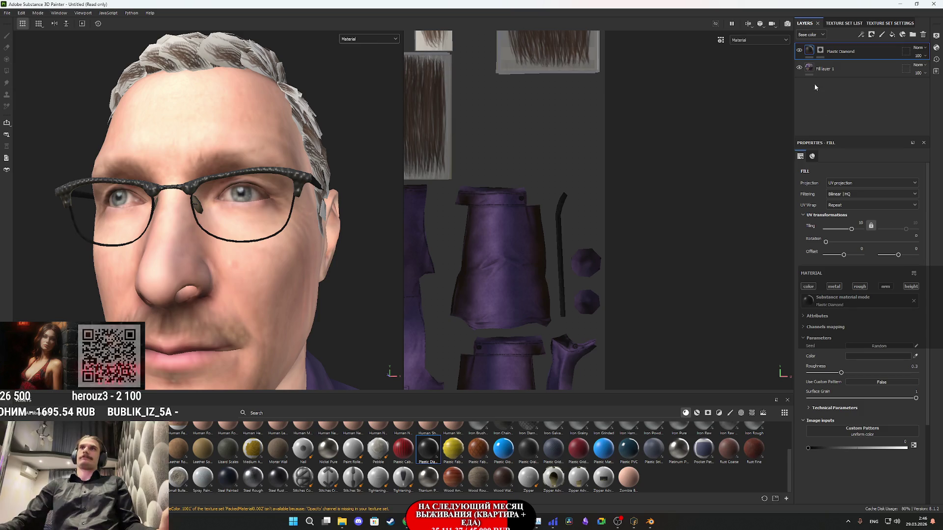
key(ctrl+shift+f)
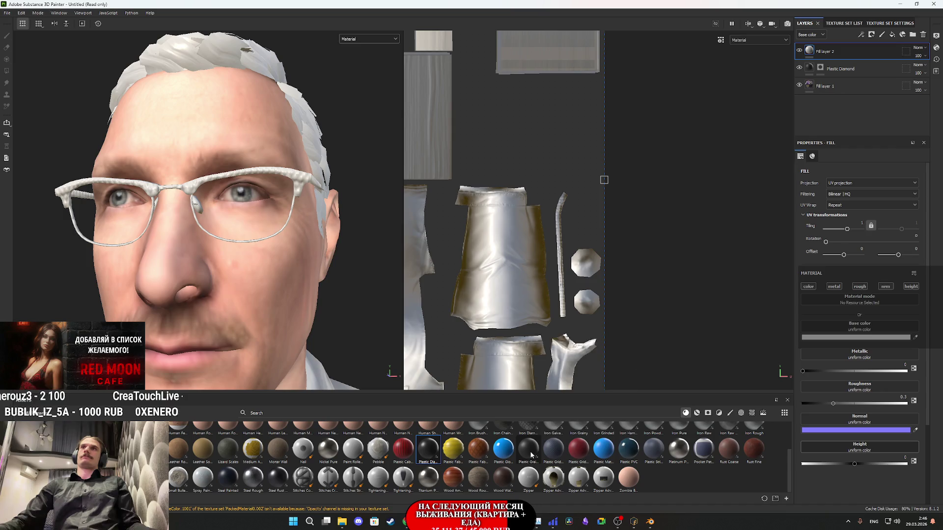
- Swap the grey fill for a Plastic Grainy layer, black-masked and polygon-filled on the glasses temple strip
click(924, 34)
mouse_move(528, 447)
mouse_down()
mouse_move(786, 307)
mouse_move(862, 97)
mouse_move(830, 49)
mouse_up()
right_click(813, 55)
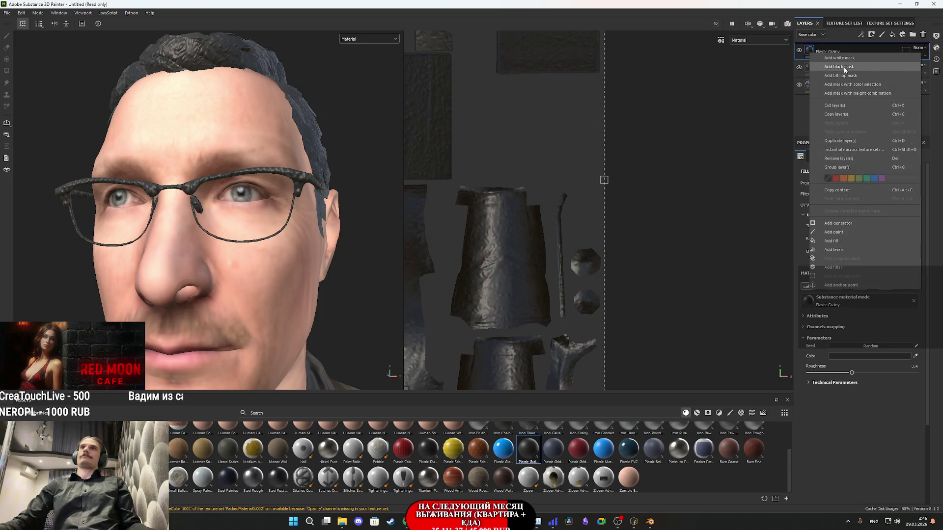
click(838, 66)
key(4)
scroll(565, 302, up, 3)
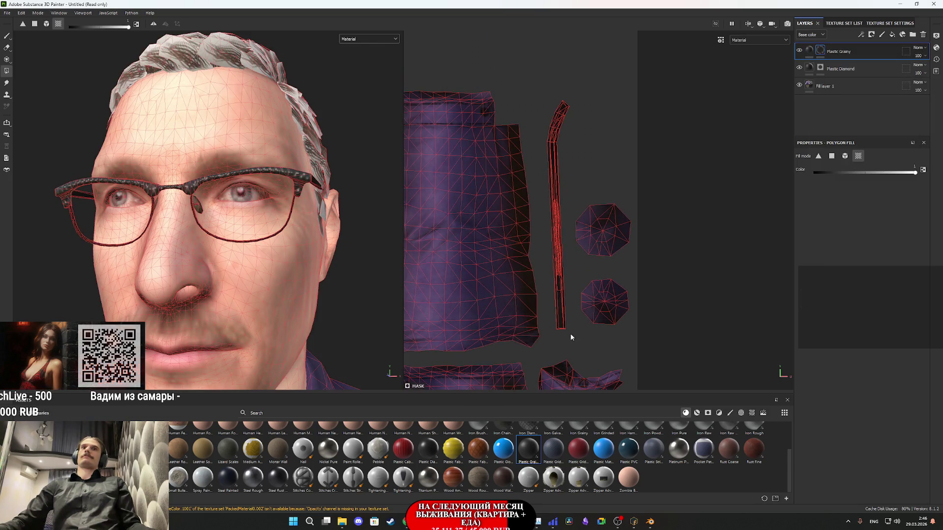
drag(570, 335, 549, 274)
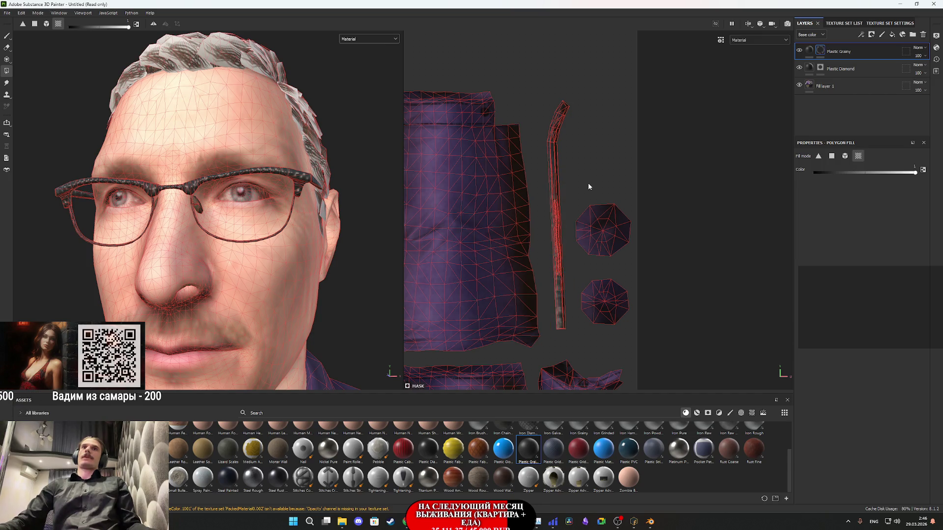
drag(588, 183, 550, 101)
click(809, 51)
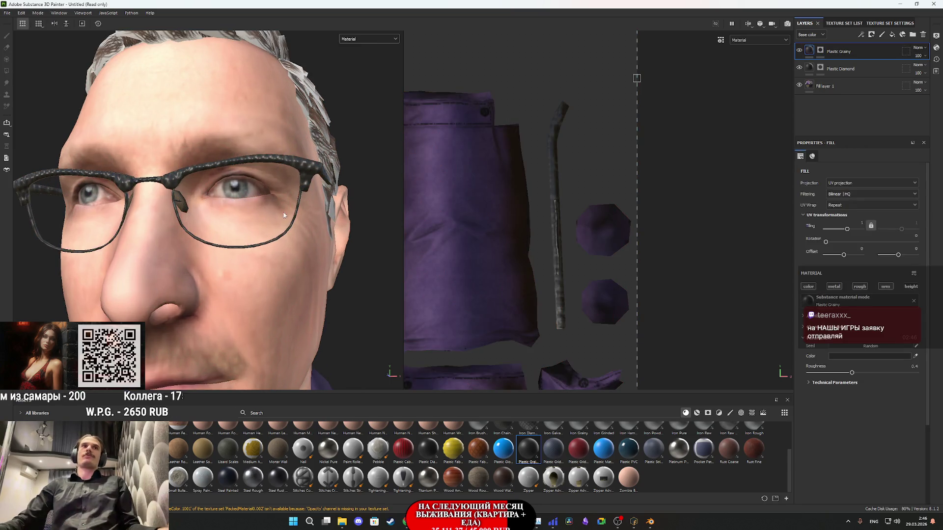
- View the glasses from the side and select the Plastic Diamond layer's mask
alt+drag(266, 219, 193, 204)
scroll(237, 233, up, 5)
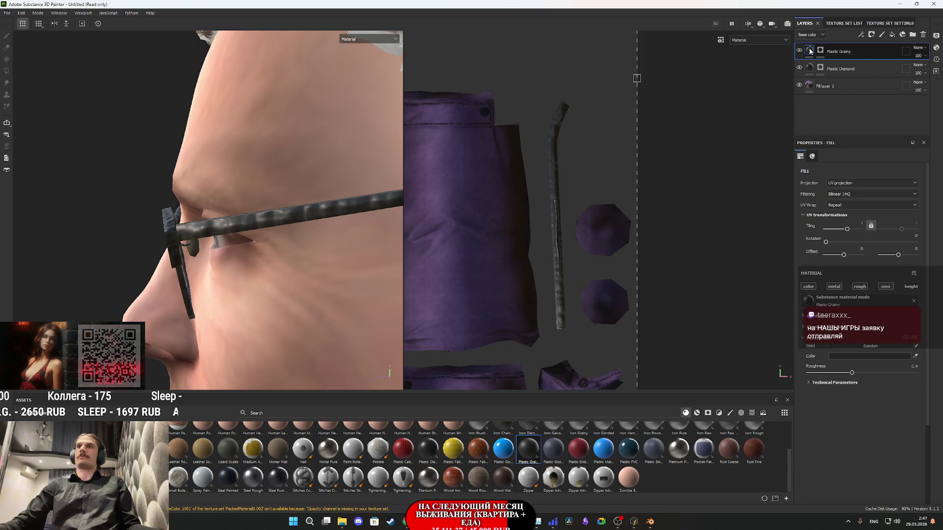
mouse_move(809, 51)
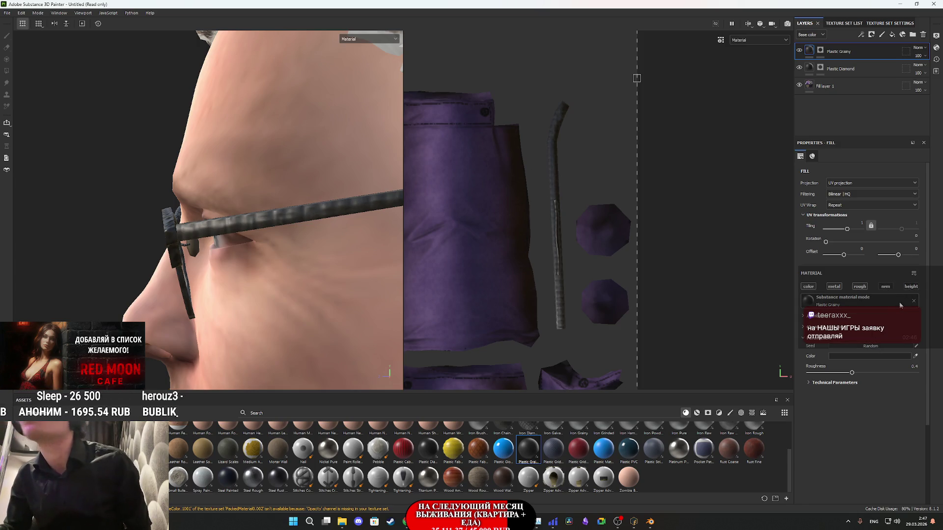
click(820, 51)
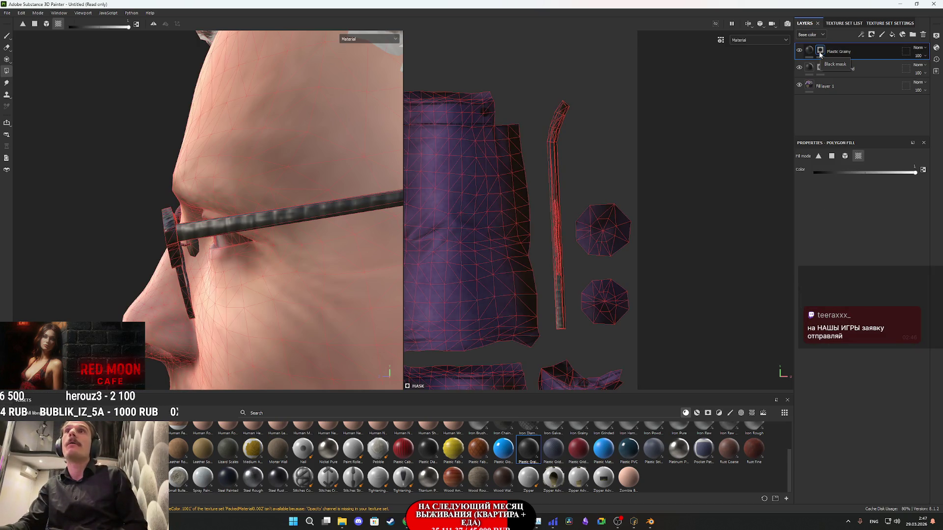
mouse_move(813, 69)
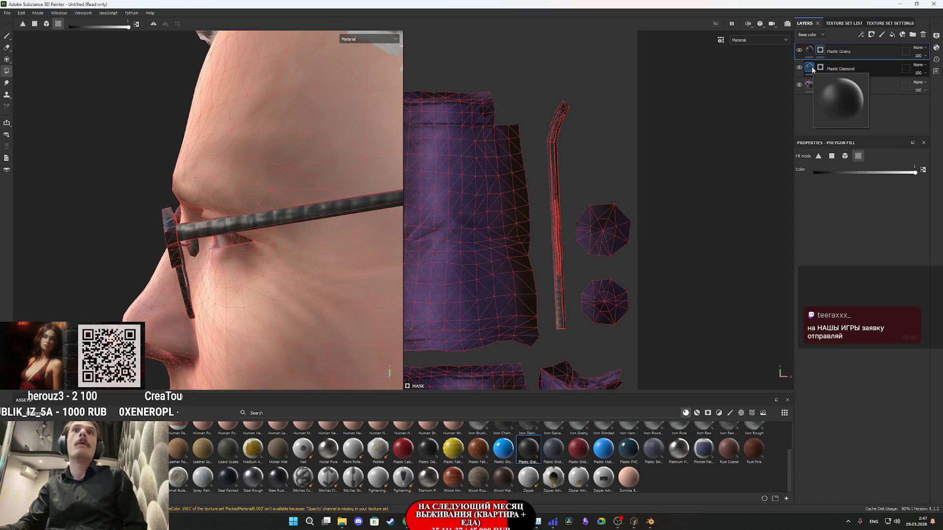
scroll(568, 287, up, 3)
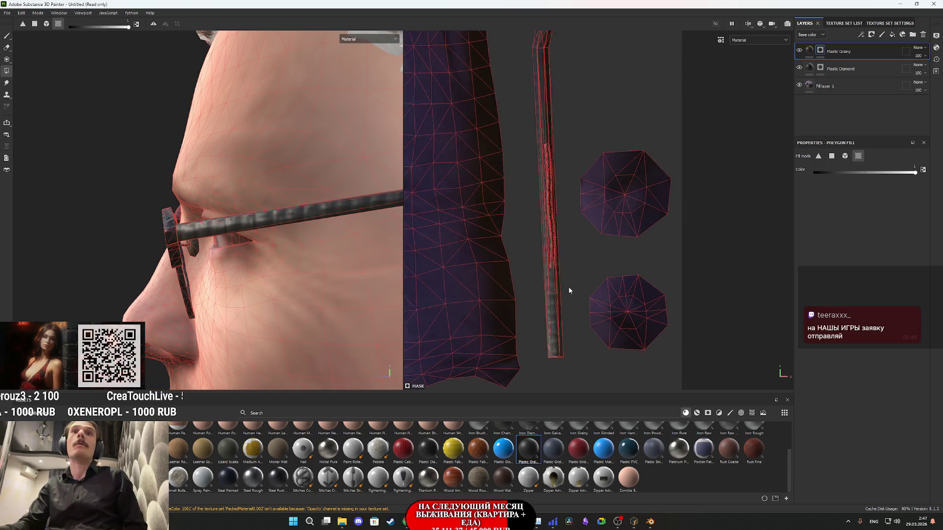
click(820, 69)
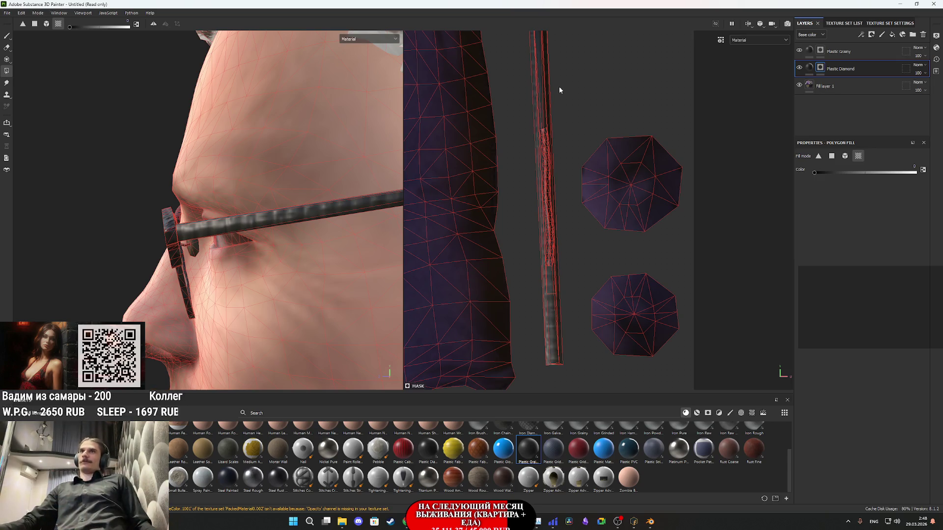
- Toggle Plastic Grainy and Fill layer 1 visibility to compare the glasses from several angles
click(799, 51)
click(799, 51)
click(799, 51)
click(799, 51)
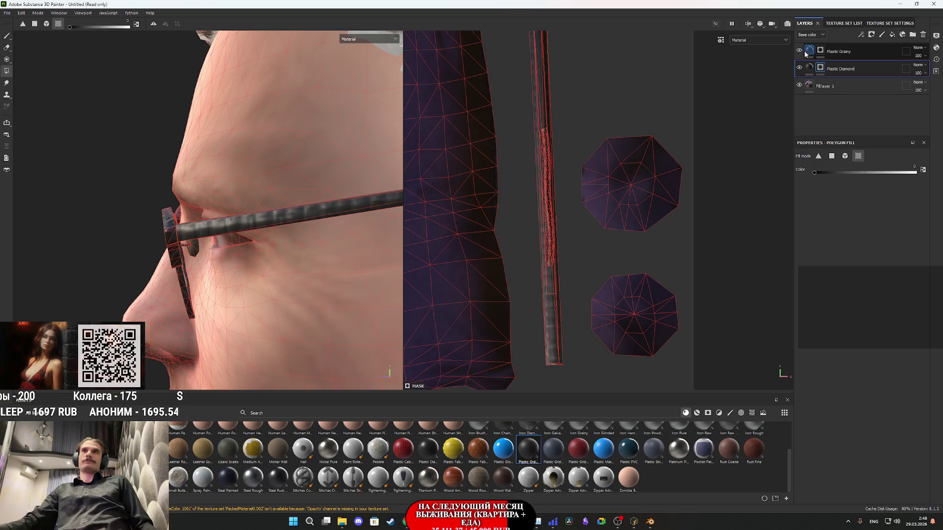
click(811, 51)
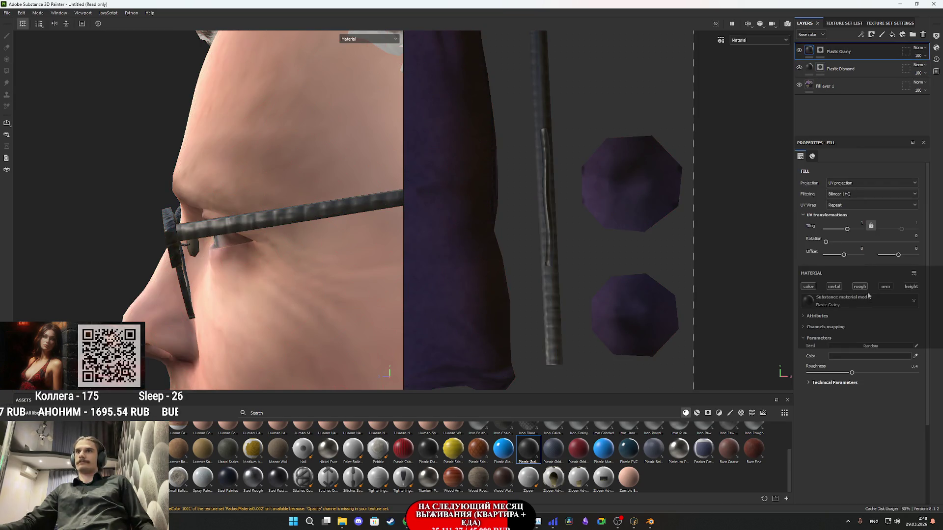
mouse_move(295, 246)
alt+mouse_down()
mouse_move(201, 254)
mouse_move(194, 219)
mouse_move(156, 219)
mouse_move(195, 241)
mouse_move(280, 269)
mouse_move(282, 261)
alt+mouse_up()
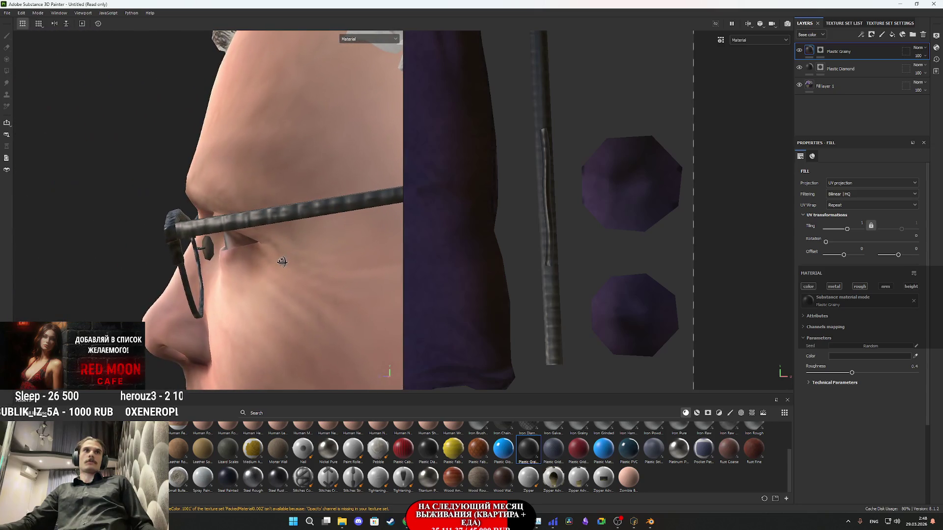
click(799, 51)
alt+drag(275, 206, 162, 212)
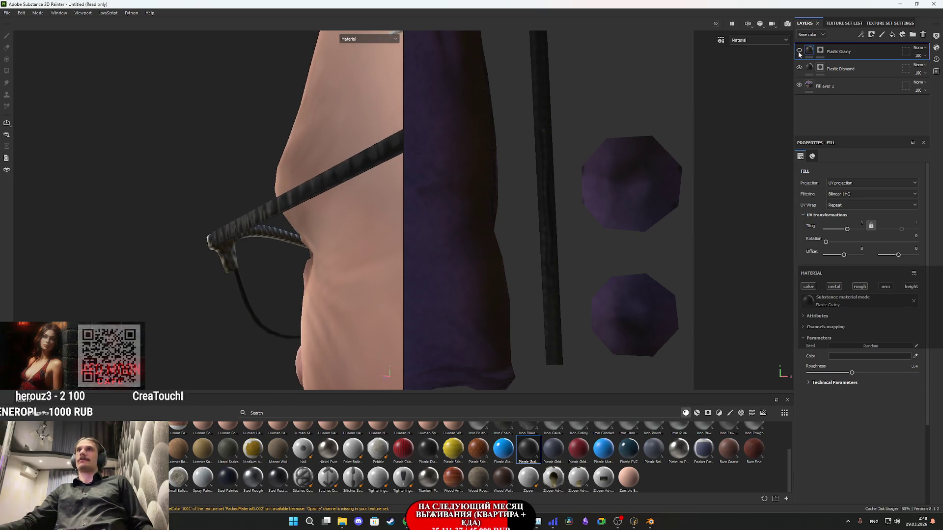
click(799, 85)
click(800, 85)
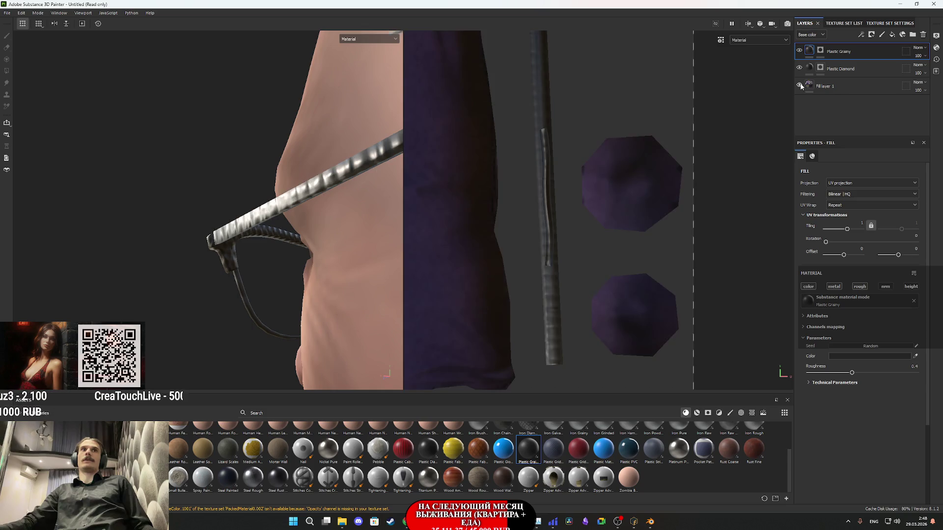
- Black-mask Fill layer 1 so the purple fill stays off the glasses temple, then reshow Plastic Grainy
right_click(811, 87)
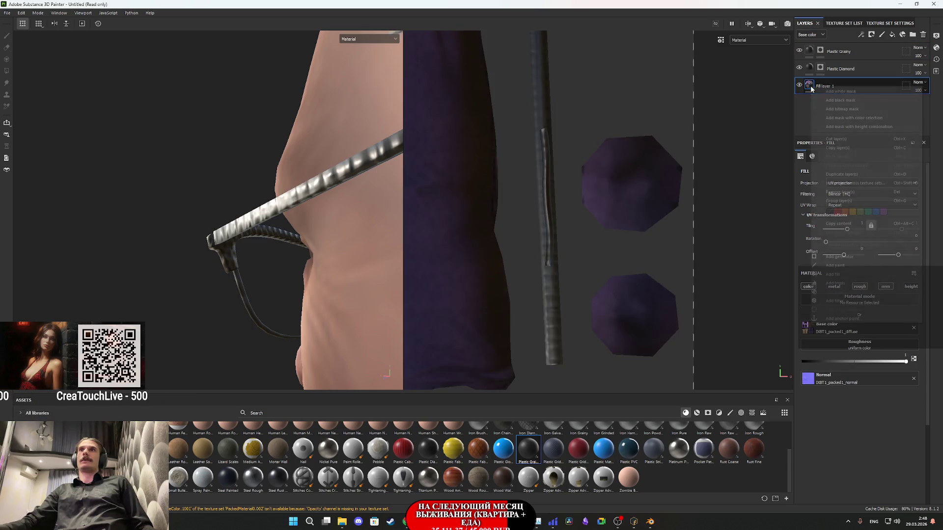
click(854, 101)
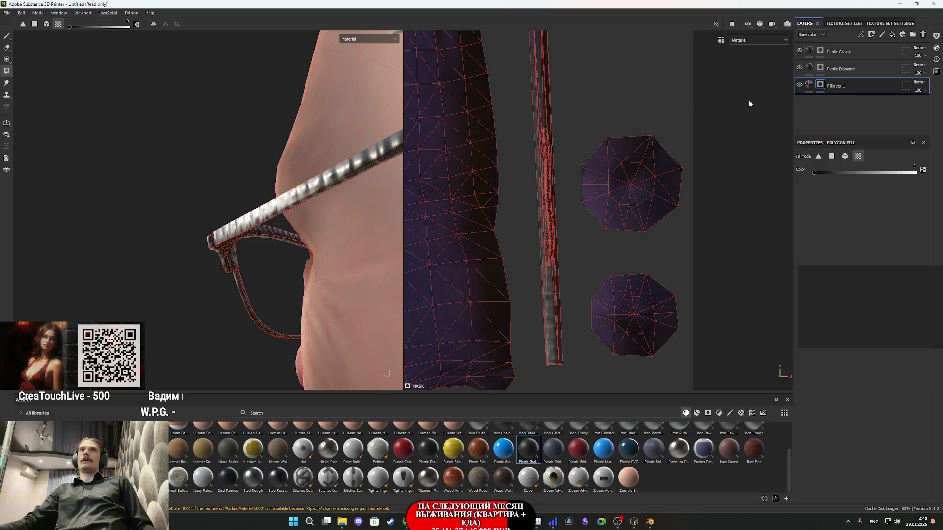
mouse_move(570, 325)
mouse_down()
mouse_move(541, 279)
mouse_move(535, 224)
mouse_up()
click(835, 86)
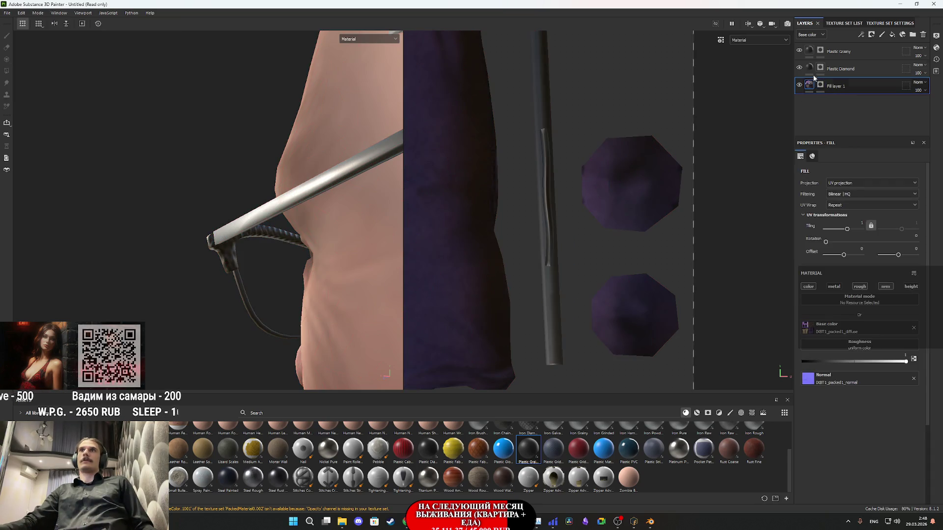
- Raise Plastic Grainy's roughness to 1 and review the matte glasses up close
click(840, 51)
mouse_move(324, 261)
alt+mouse_down()
mouse_move(358, 284)
mouse_move(378, 314)
alt+mouse_up()
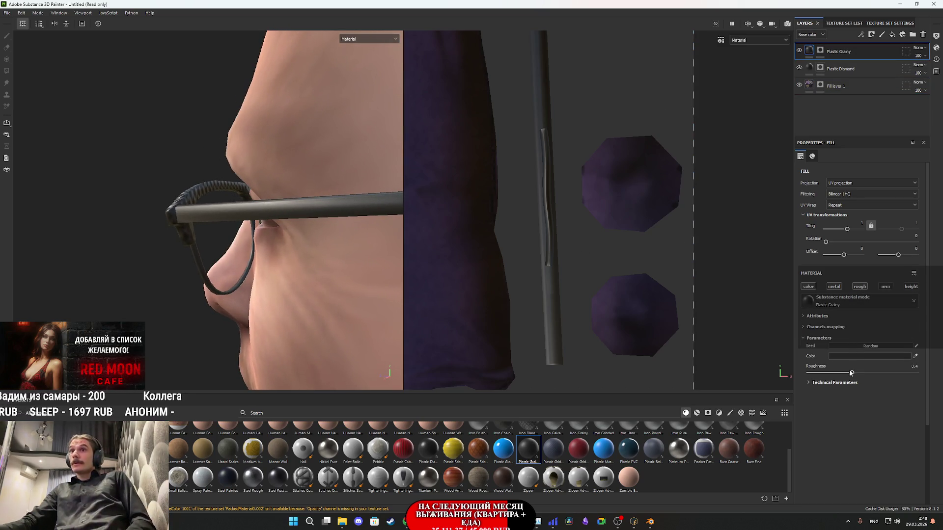
drag(858, 375, 940, 377)
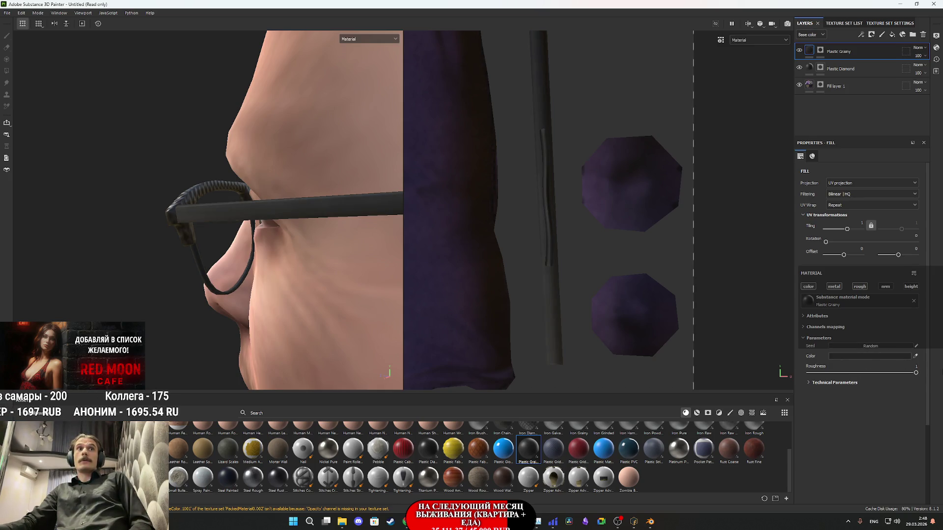
click(864, 347)
mouse_move(442, 292)
alt+mouse_down()
mouse_move(264, 238)
mouse_move(341, 248)
mouse_move(324, 265)
mouse_move(382, 252)
mouse_move(335, 284)
mouse_move(347, 244)
mouse_move(404, 259)
alt+mouse_up()
alt+right_drag(405, 259, 308, 282)
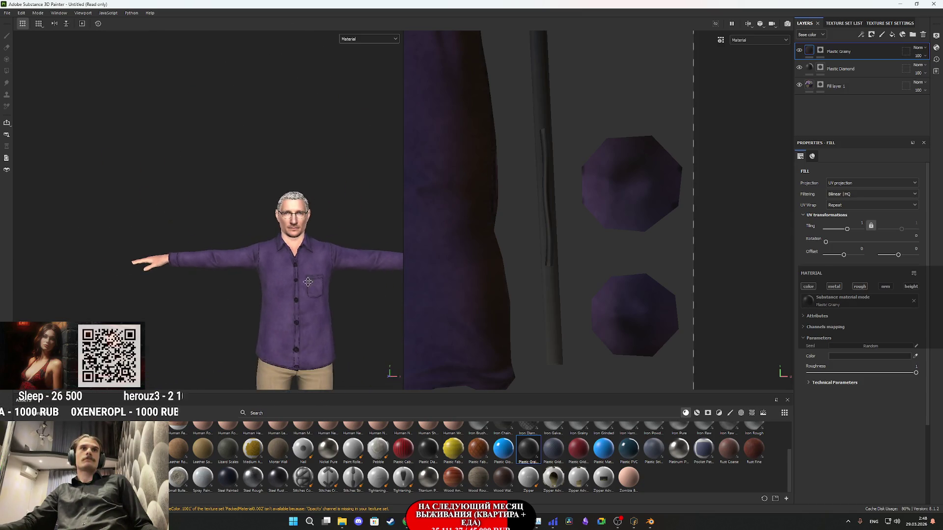
mouse_move(307, 282)
alt+middle_down()
mouse_move(299, 147)
mouse_move(275, 235)
mouse_move(235, 231)
alt+middle_up()
scroll(230, 231, up, 5)
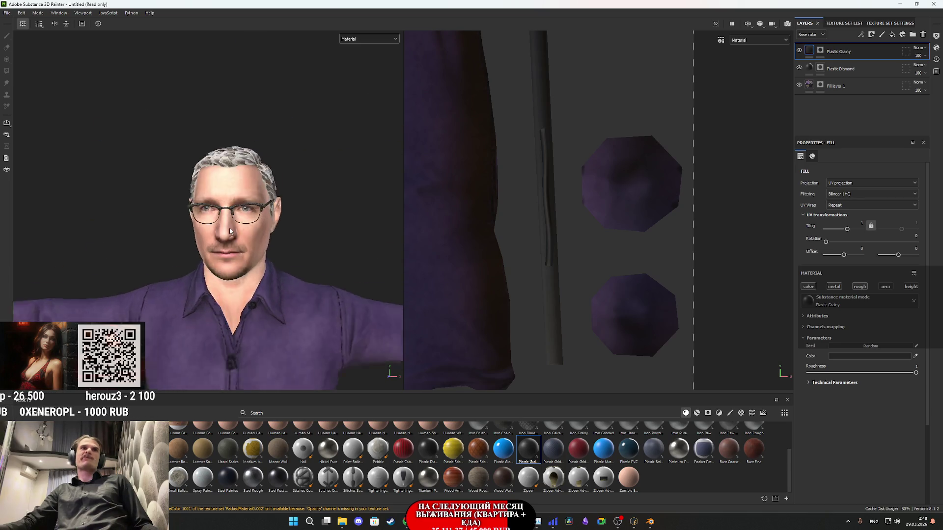
- Inspect the glasses and purple shirt from three-quarter and front views, then bring Chrome forward
scroll(226, 233, up, 3)
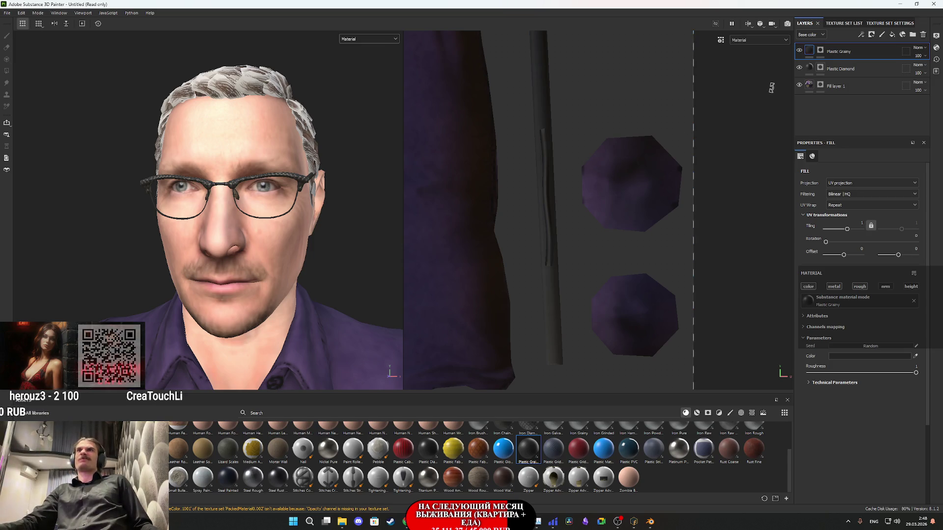
mouse_move(309, 208)
alt+mouse_down()
mouse_move(271, 262)
mouse_move(329, 236)
mouse_move(274, 248)
mouse_move(289, 261)
alt+mouse_up()
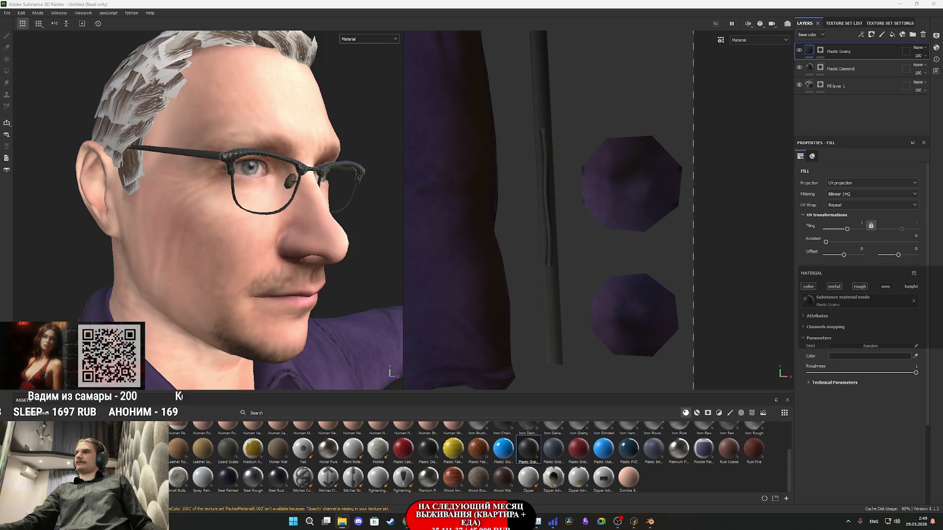
alt+drag(250, 233, 216, 251)
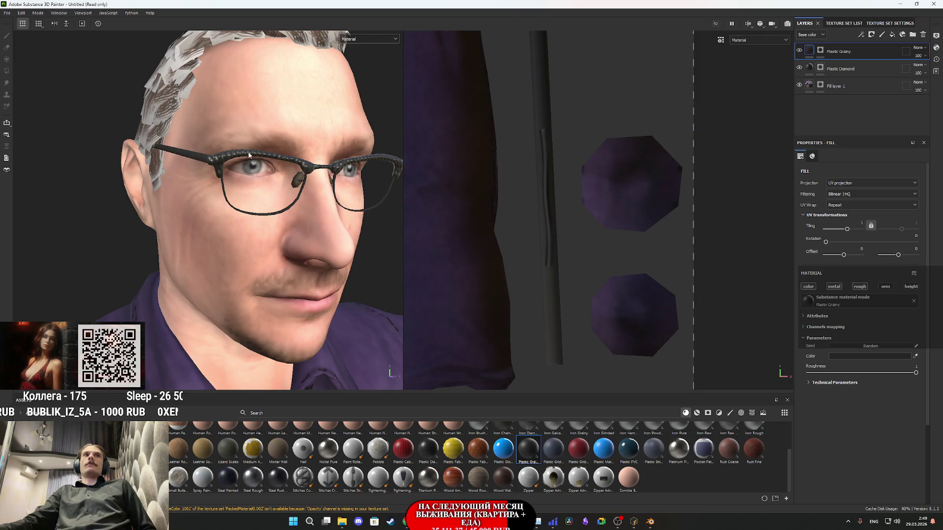
scroll(247, 157, down, 3)
scroll(247, 165, down, 4)
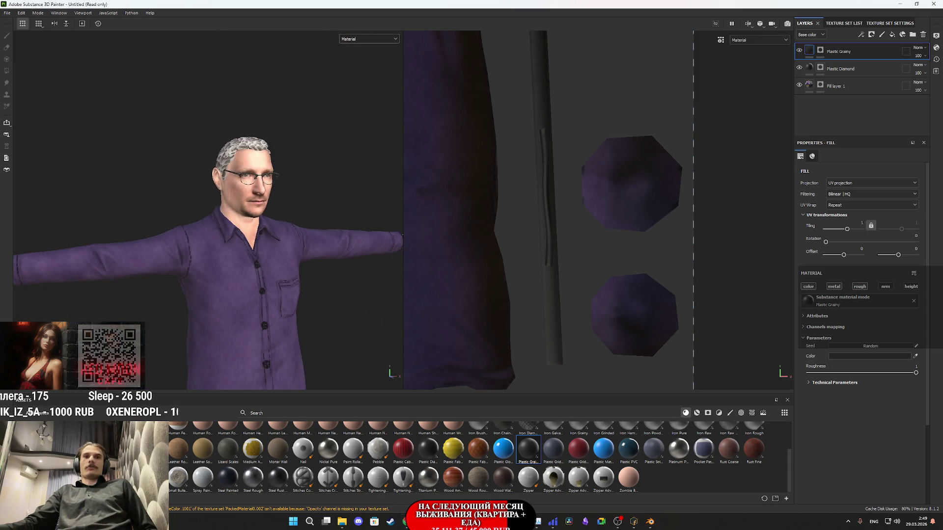
mouse_move(407, 522)
click(446, 479)
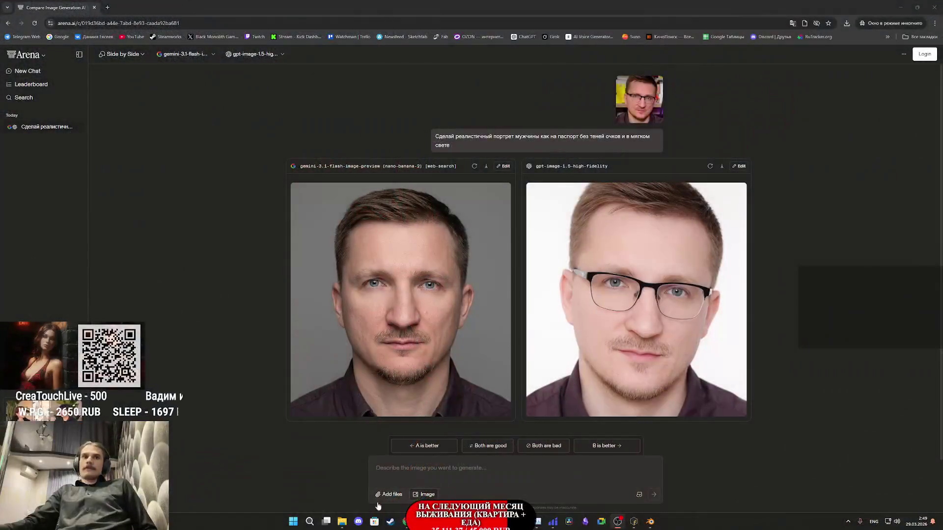
mouse_move(342, 523)
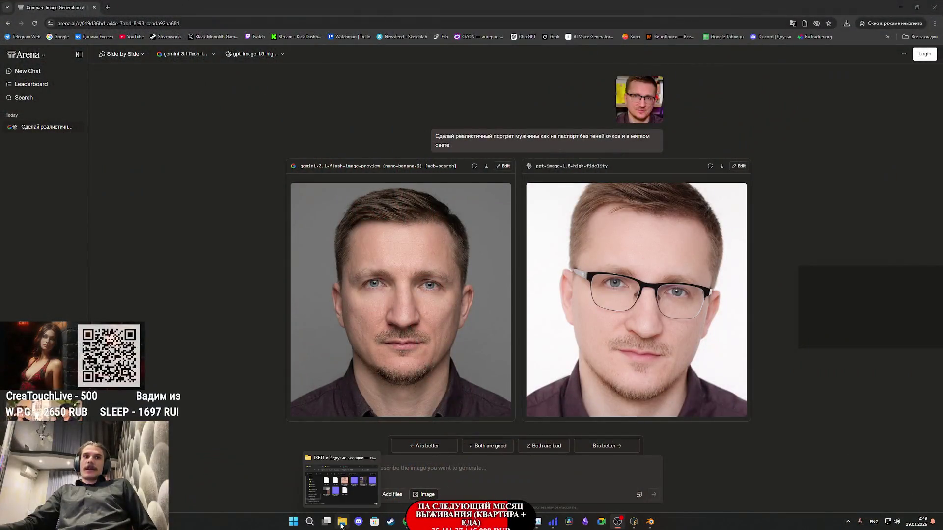
- Attach two images and send 'переделай текстуры одежды на этой UV чтобы выглядели как фото текстуры'
drag(751, 389, 521, 471)
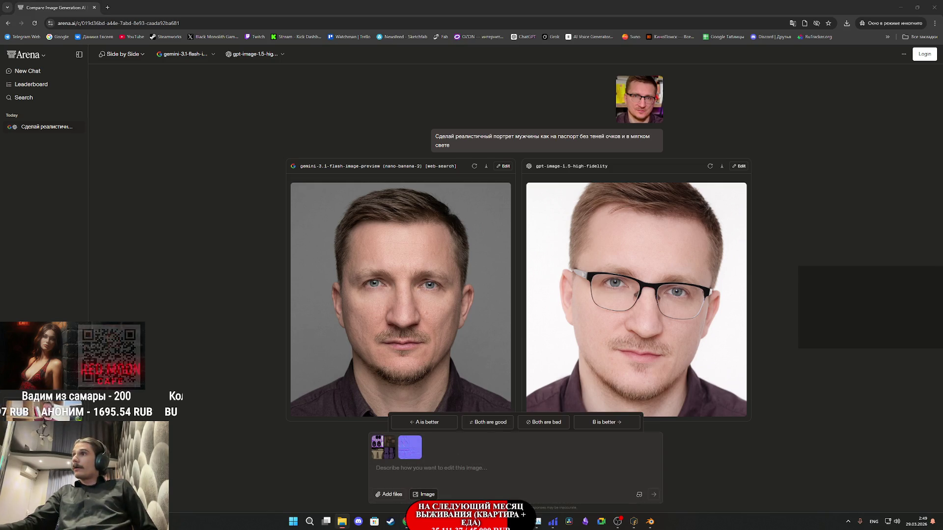
click(478, 478)
text(переделай текстуры одежды на этой UV чтобы выглядели как фото текстуры)
click(654, 496)
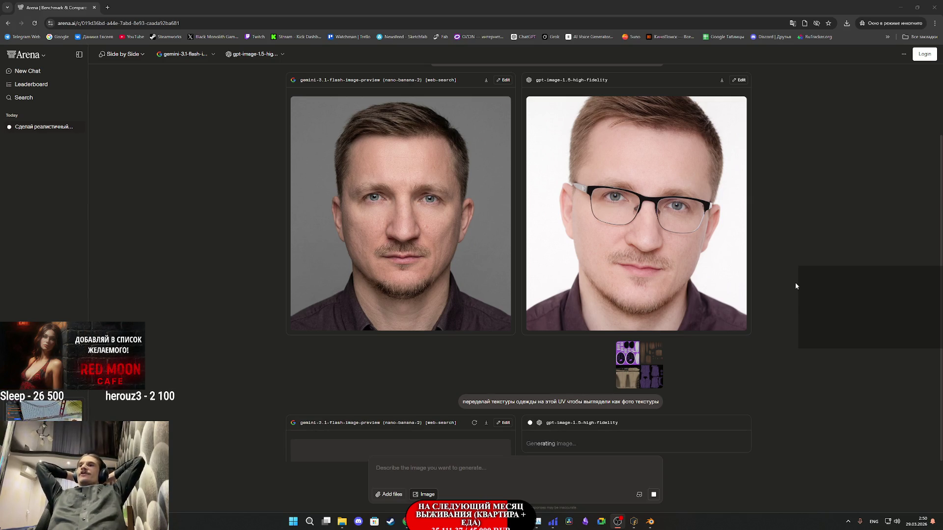
- Enlarge Gemini's and gpt-image's texture sheets in turn, ending with gpt-image's full size
scroll(676, 315, down, 5)
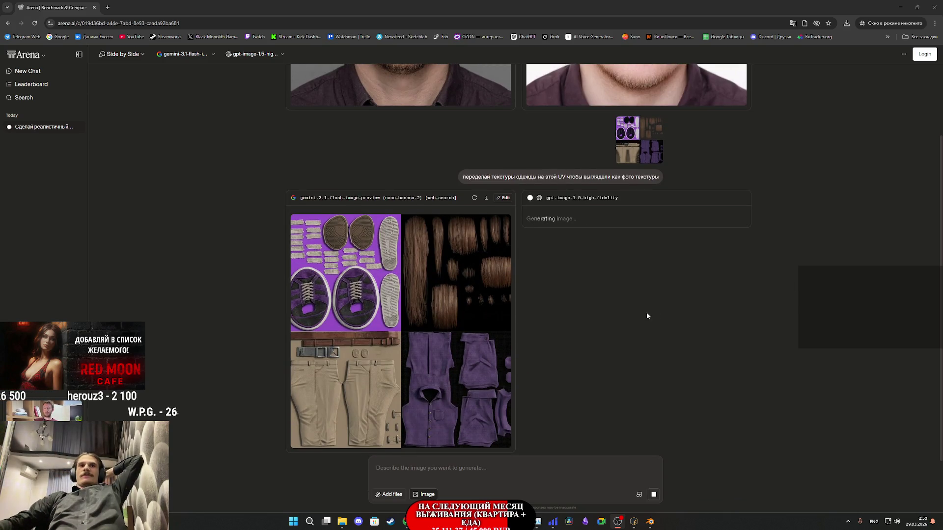
click(404, 329)
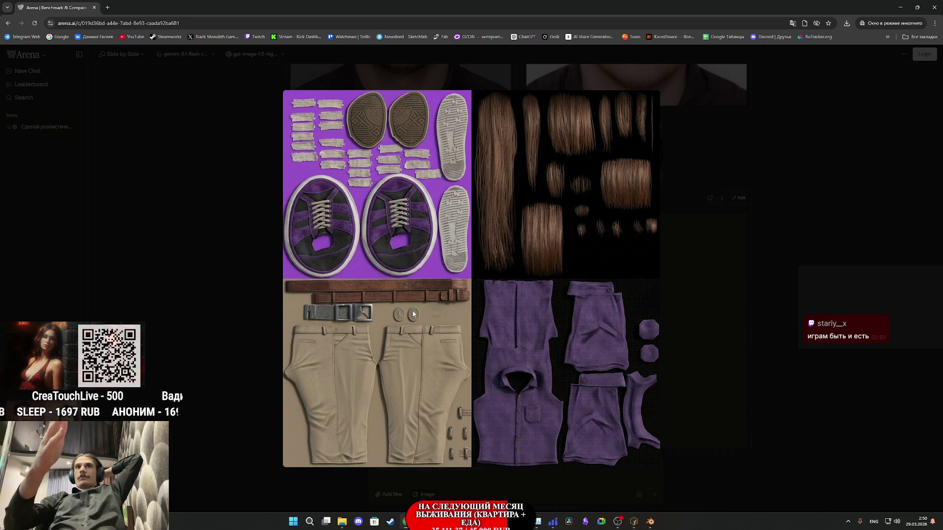
click(740, 314)
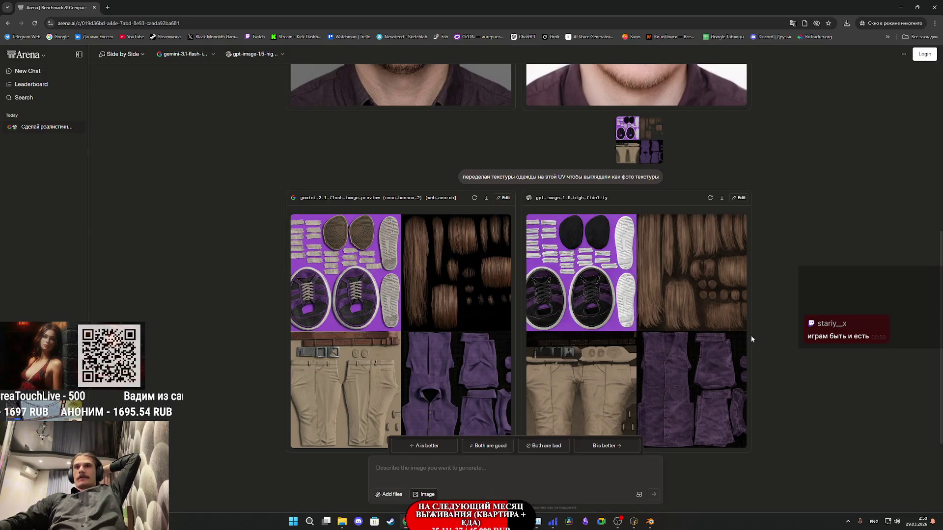
click(700, 343)
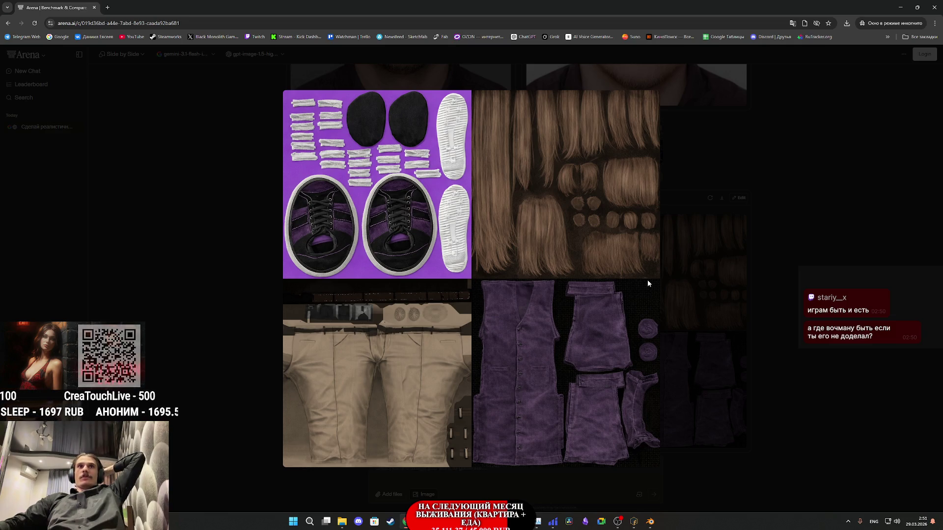
click(682, 286)
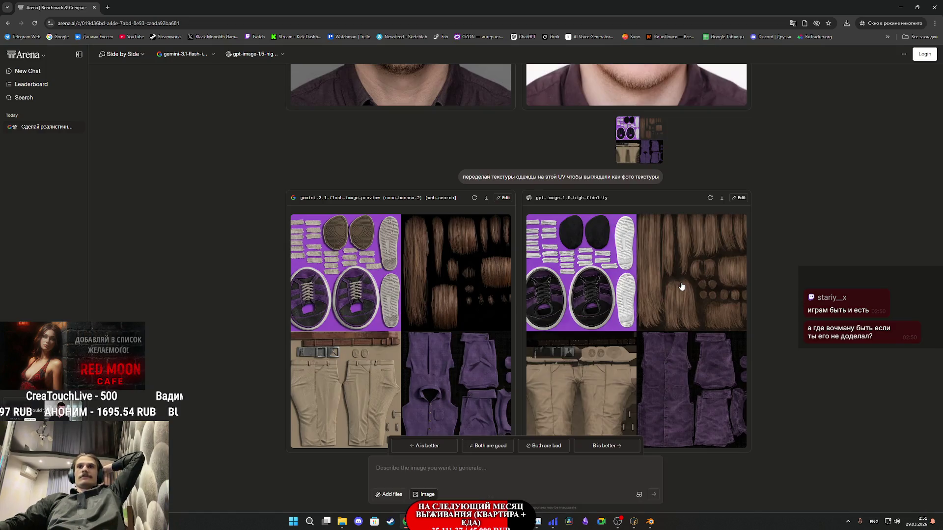
click(636, 313)
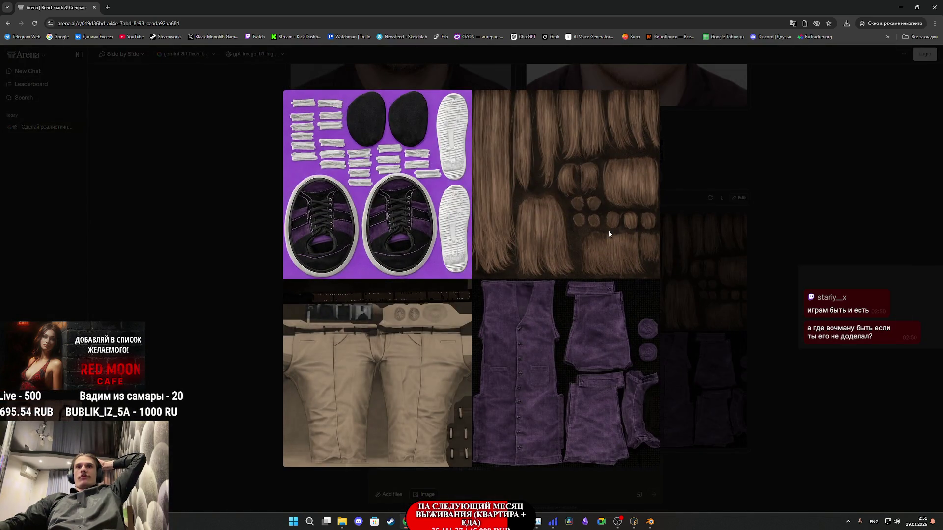
- Save the enlarged gpt-image texture as a PNG in Downloads and retry model A's Gemini result
right_click(575, 189)
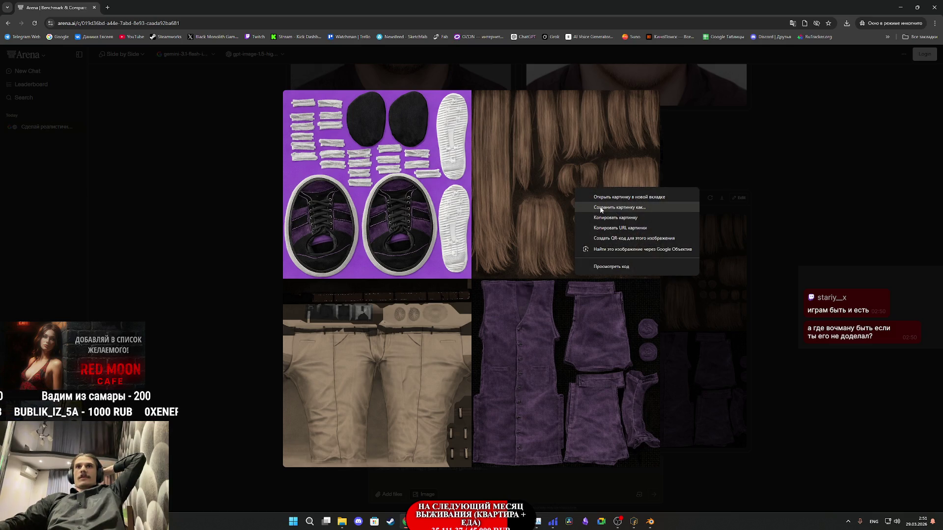
click(601, 208)
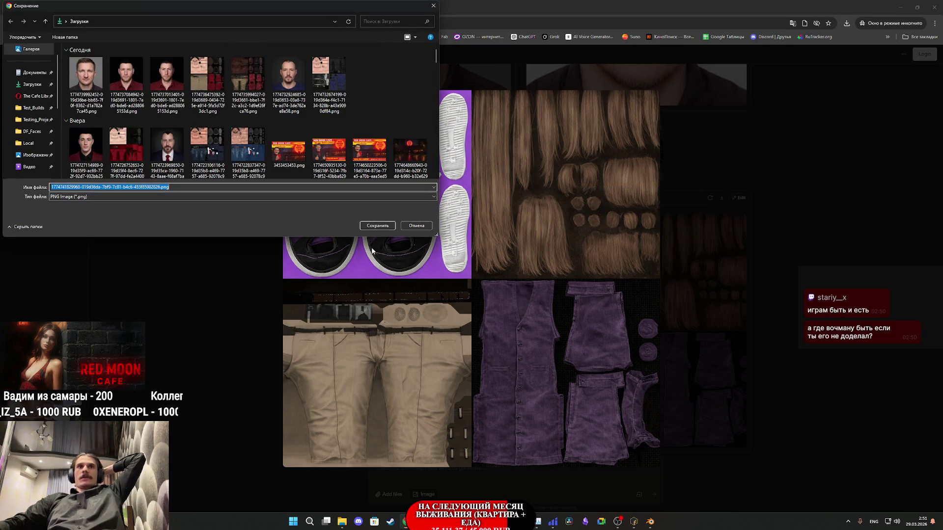
click(379, 227)
click(764, 248)
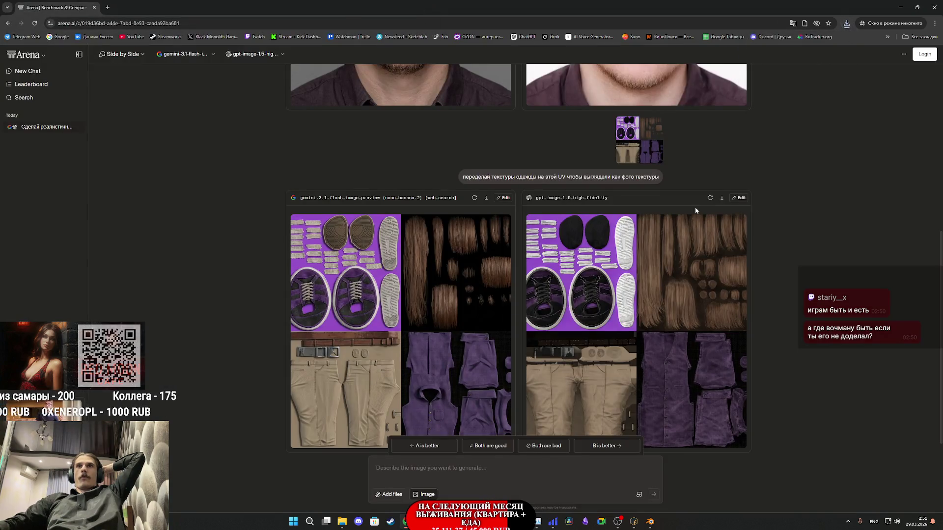
click(475, 198)
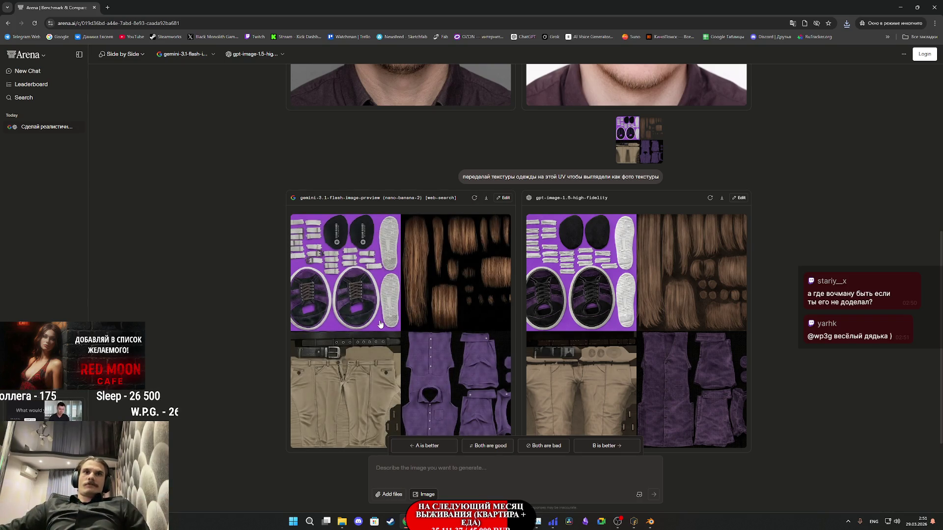
- Enlarge the regenerated Gemini texture sheet, then return to the Substance 3D Painter window
click(380, 324)
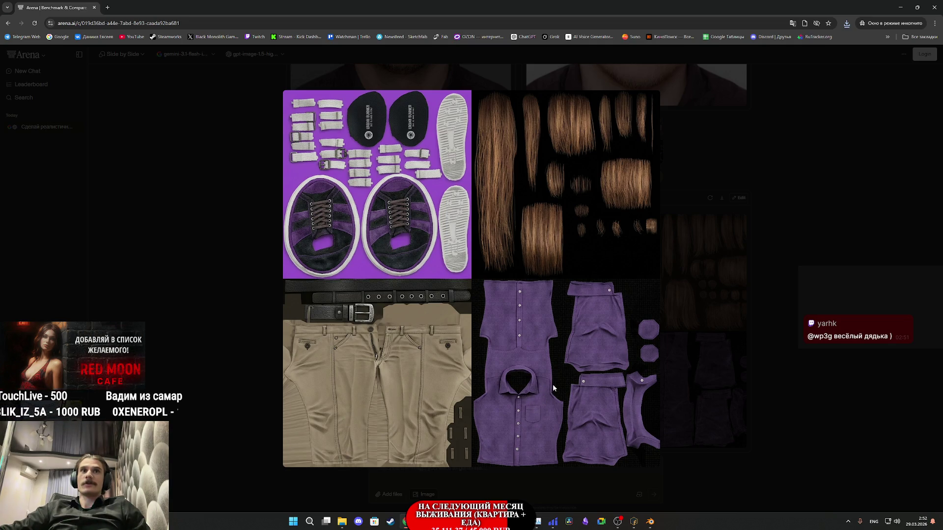
mouse_move(439, 521)
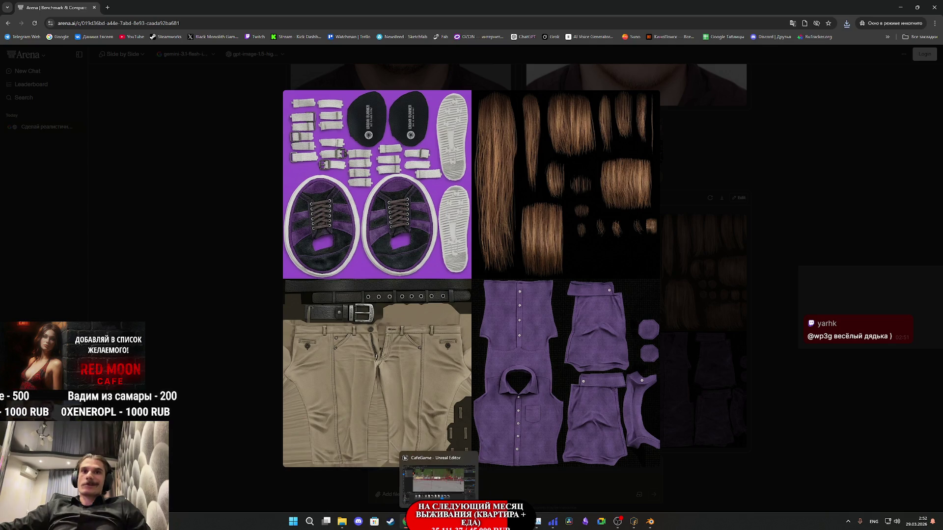
click(487, 521)
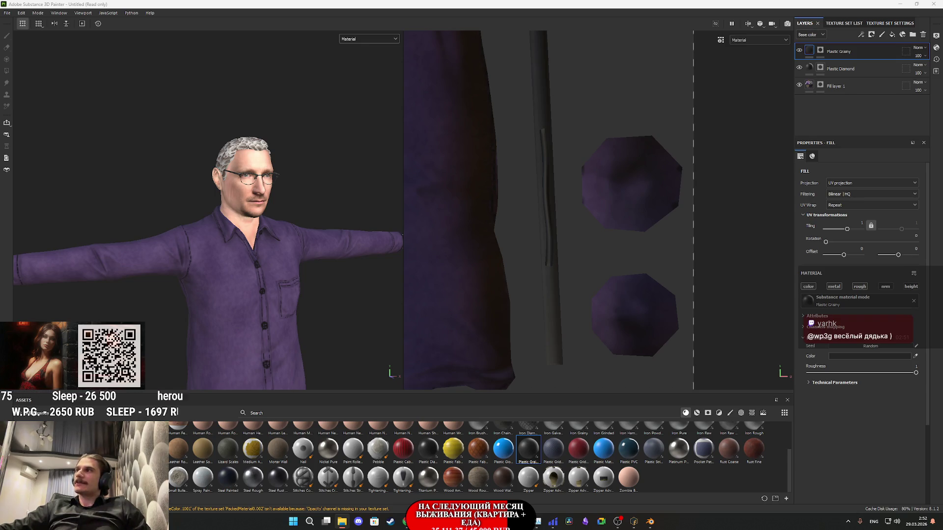
- Import the saved PNG into the Untitled project's assets with usage set to texture
drag(942, 437, 697, 455)
click(565, 186)
click(580, 212)
click(564, 349)
click(563, 361)
click(529, 360)
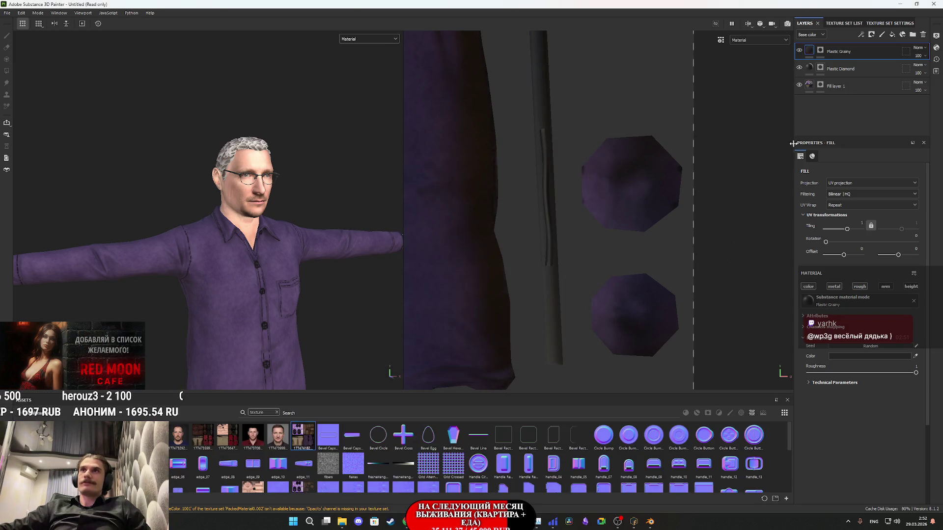
- Add Fill layer 2 above Fill layer 1 using the texture as base color, with metallic, roughness, normal and height off
click(892, 34)
drag(869, 51, 865, 90)
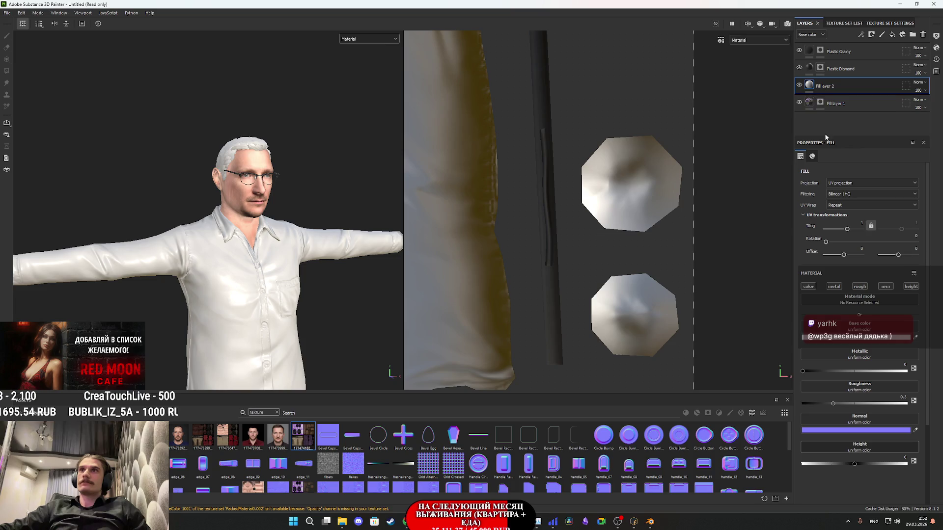
mouse_move(303, 436)
mouse_down()
mouse_move(801, 358)
mouse_move(838, 325)
mouse_up()
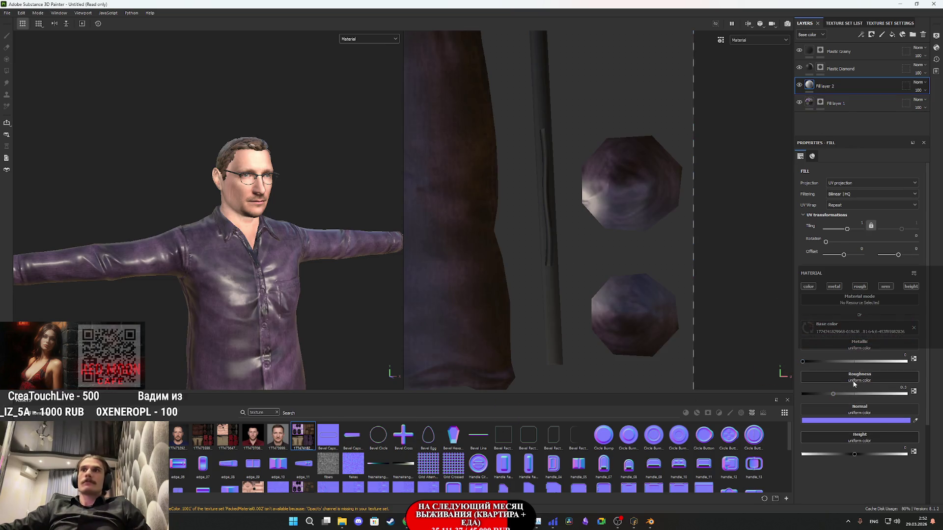
click(834, 286)
click(860, 286)
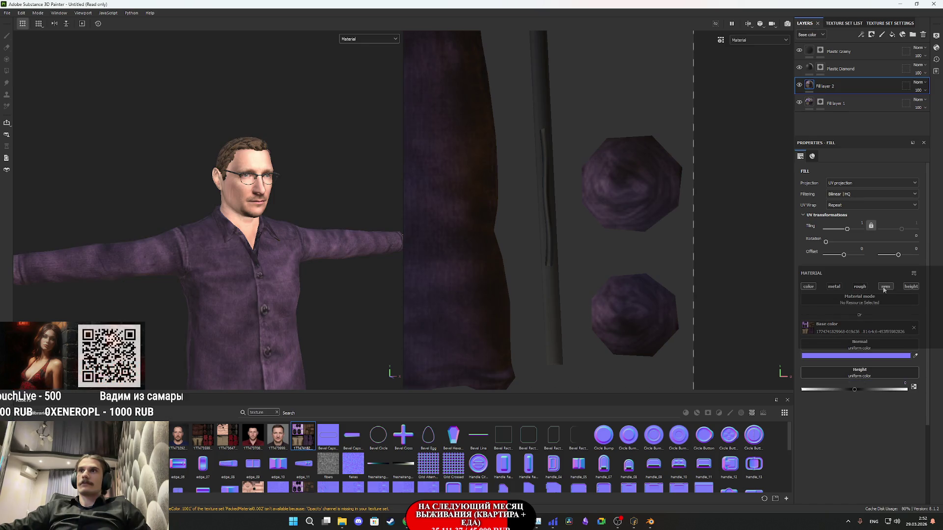
click(885, 287)
click(911, 286)
alt+drag(310, 267, 224, 297)
mouse_move(224, 297)
alt+right_down()
mouse_move(249, 299)
mouse_move(270, 205)
mouse_move(288, 289)
alt+right_up()
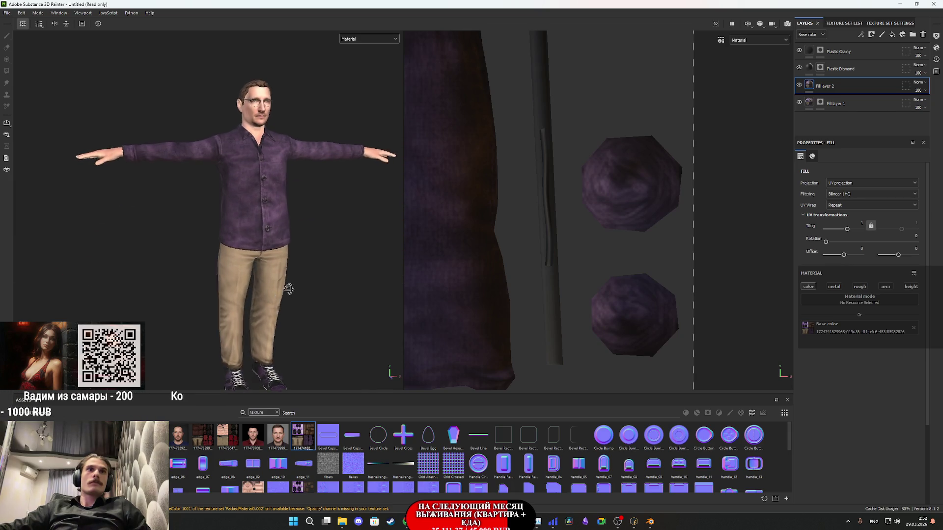
- Orbit and zoom around the model to inspect the tan trousers, shoes and purple shirt
alt+middle_drag(288, 288, 275, 250)
mouse_move(275, 251)
alt+right_down()
mouse_move(238, 247)
mouse_move(263, 246)
mouse_move(242, 235)
mouse_move(293, 221)
mouse_move(263, 299)
alt+right_up()
mouse_move(264, 299)
alt+mouse_down()
mouse_move(103, 302)
mouse_move(275, 290)
alt+mouse_up()
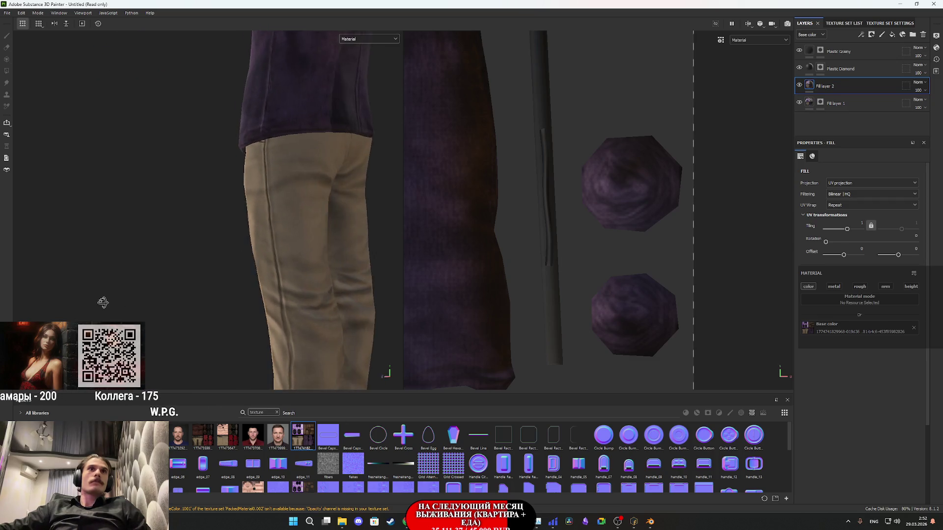
alt+middle_drag(275, 290, 288, 172)
mouse_move(288, 173)
alt+right_down()
mouse_move(303, 244)
mouse_move(269, 317)
mouse_move(260, 285)
alt+right_up()
alt+drag(261, 285, 257, 211)
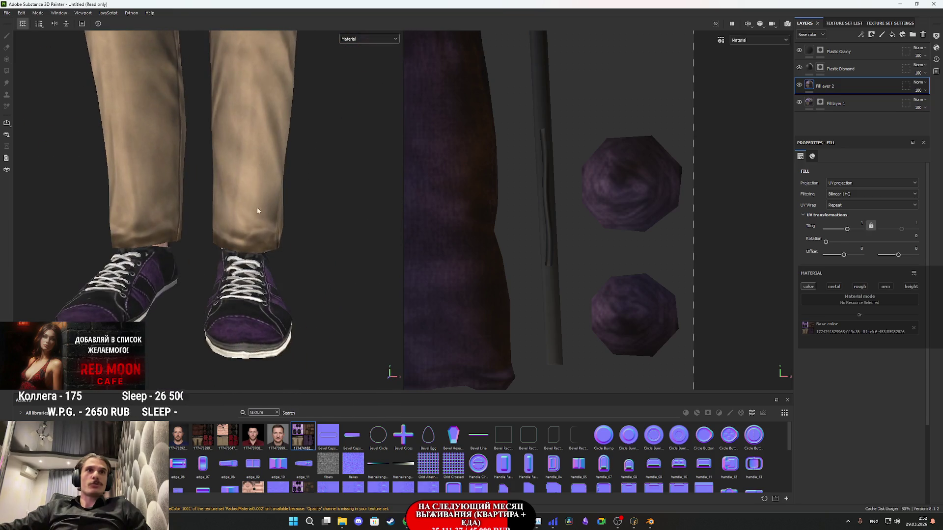
mouse_move(257, 211)
alt+right_down()
mouse_move(279, 315)
mouse_move(255, 224)
alt+right_up()
alt+middle_drag(255, 224, 255, 235)
mouse_move(255, 235)
alt+right_down()
mouse_move(255, 212)
mouse_move(290, 258)
mouse_move(275, 245)
mouse_move(262, 279)
alt+right_up()
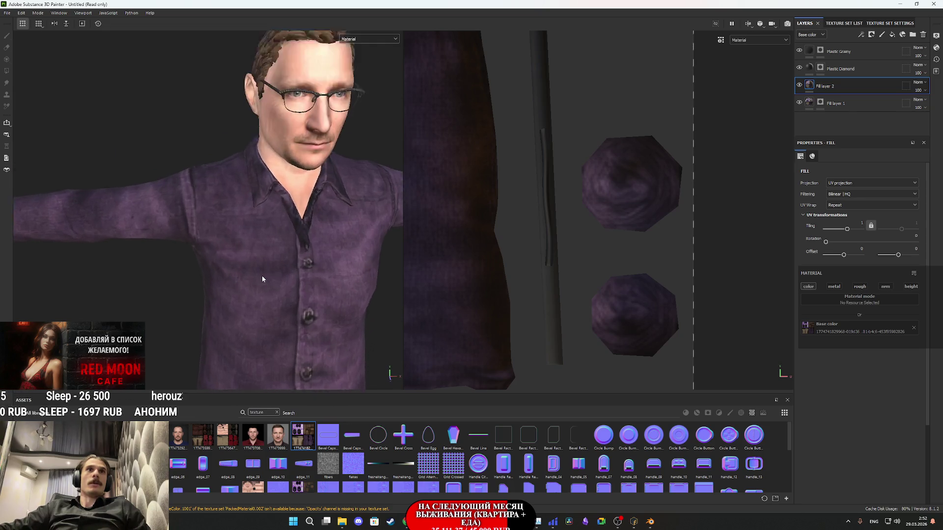
scroll(262, 279, down, 2)
mouse_move(262, 279)
alt+mouse_down()
mouse_move(270, 275)
mouse_move(246, 255)
mouse_move(337, 280)
mouse_move(242, 250)
alt+mouse_up()
scroll(231, 248, up, 4)
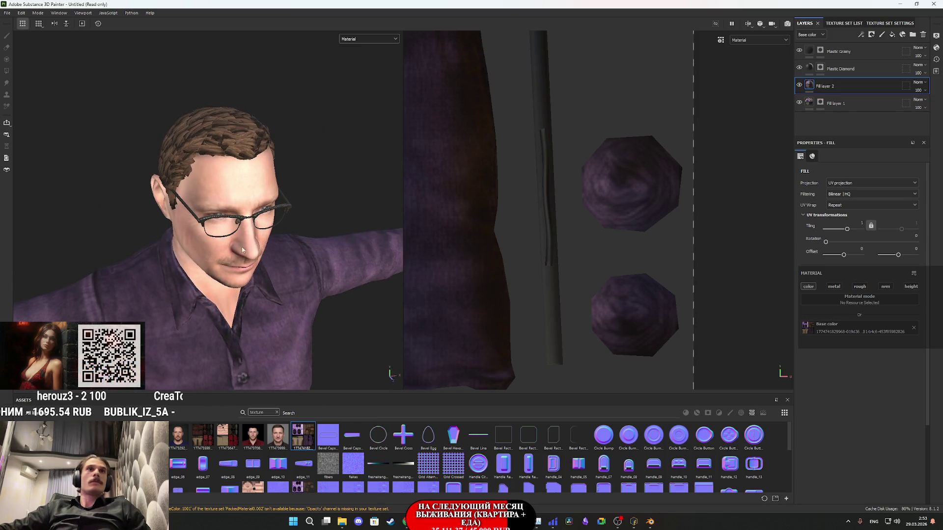
- Add a Polygon Fill mask to Fill layer 2 and box-select the trouser and shoe polygons
right_click(810, 88)
click(832, 99)
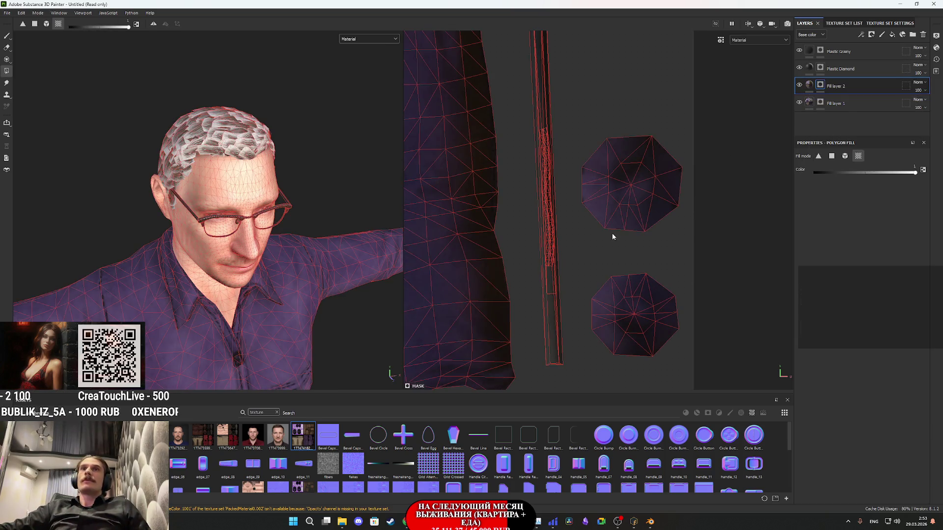
mouse_move(360, 314)
alt+middle_down()
mouse_move(316, 275)
mouse_move(324, 213)
alt+middle_up()
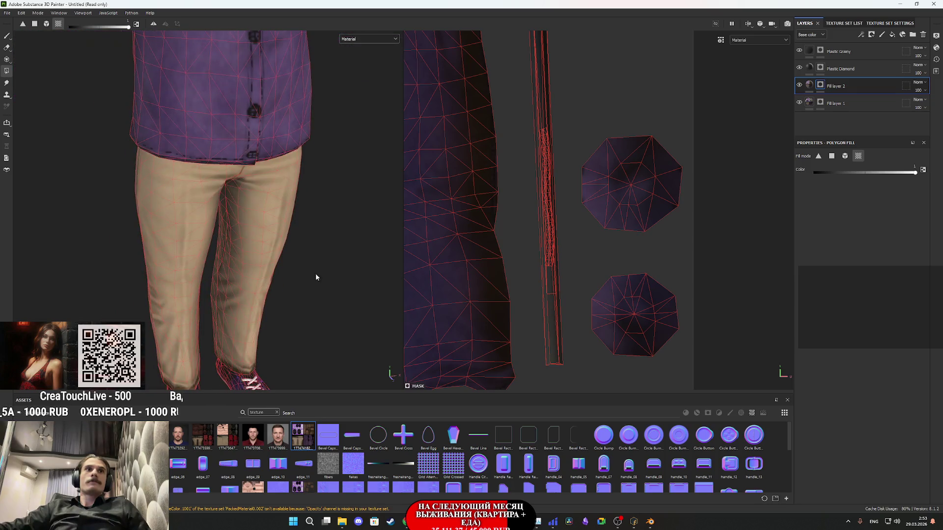
drag(324, 214, 116, 194)
drag(314, 369, 164, 357)
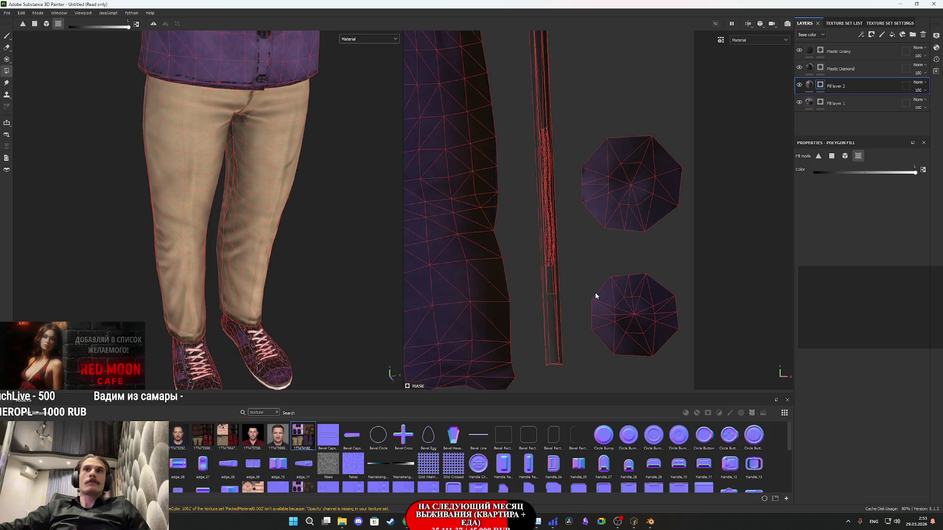
scroll(596, 296, down, 3)
middle_drag(585, 287, 684, 317)
scroll(633, 302, up, 3)
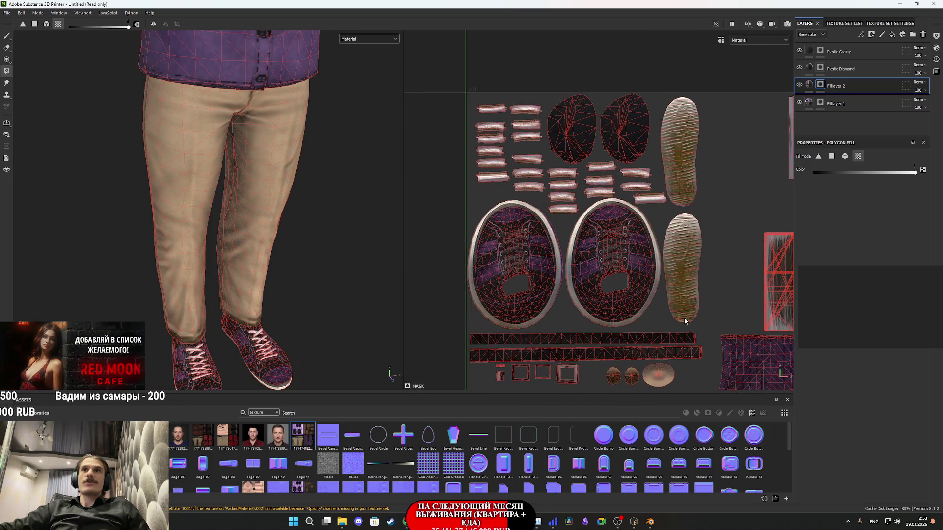
- Frame all clothing pieces in the UV view and add the small islands near the trousers to Fill layer 2's mask
click(810, 85)
scroll(251, 283, down, 2)
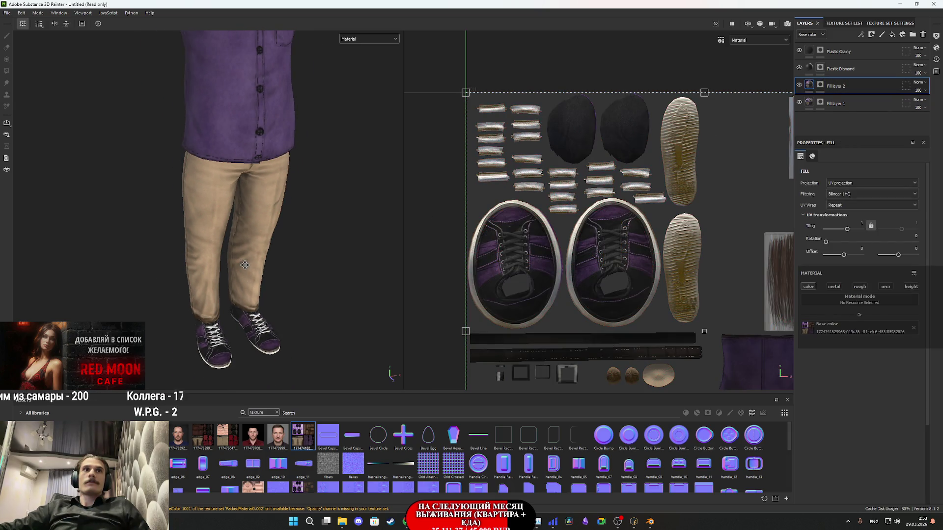
scroll(245, 265, up, 3)
scroll(734, 260, down, 2)
middle_drag(734, 260, 696, 155)
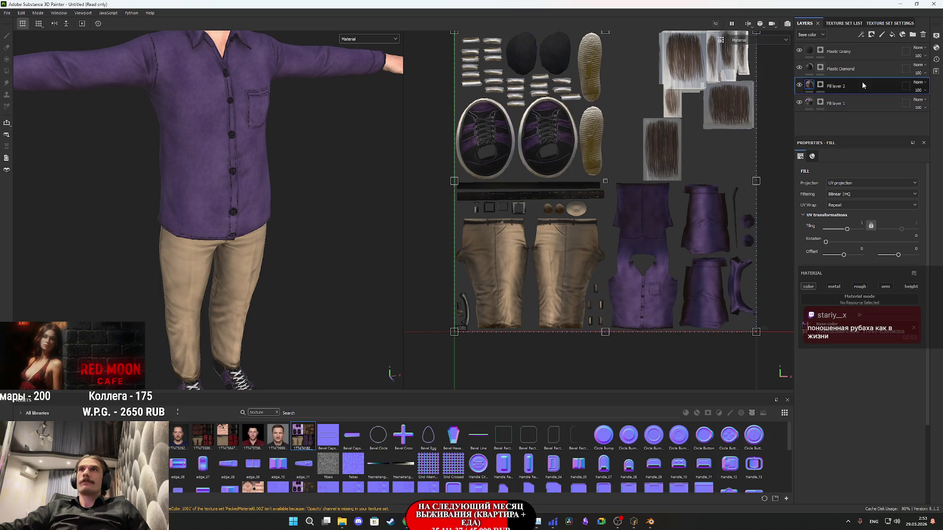
click(820, 85)
scroll(501, 288, up, 3)
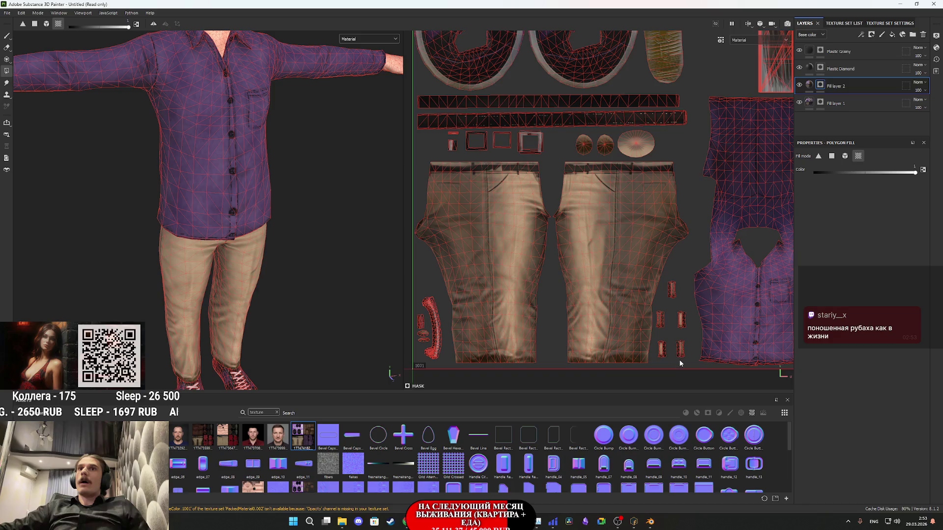
drag(687, 363, 637, 315)
drag(620, 276, 505, 281)
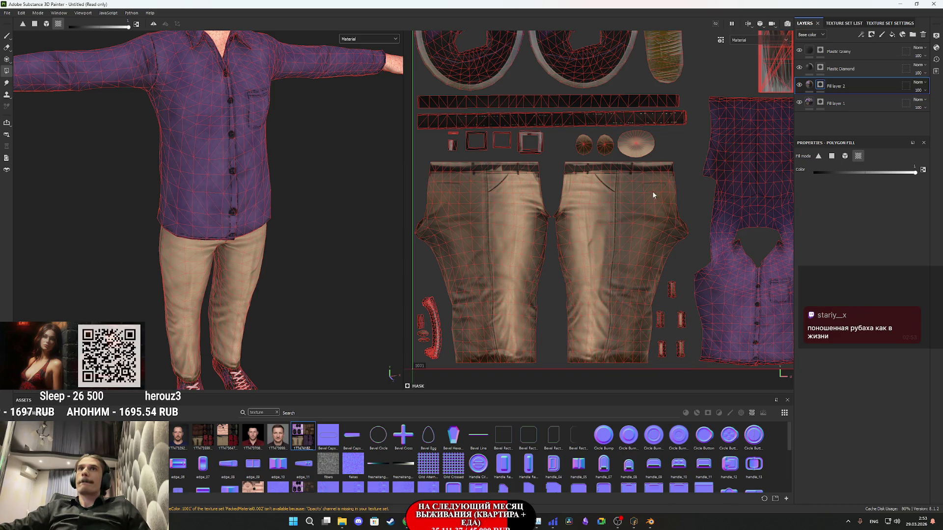
drag(530, 106, 439, 103)
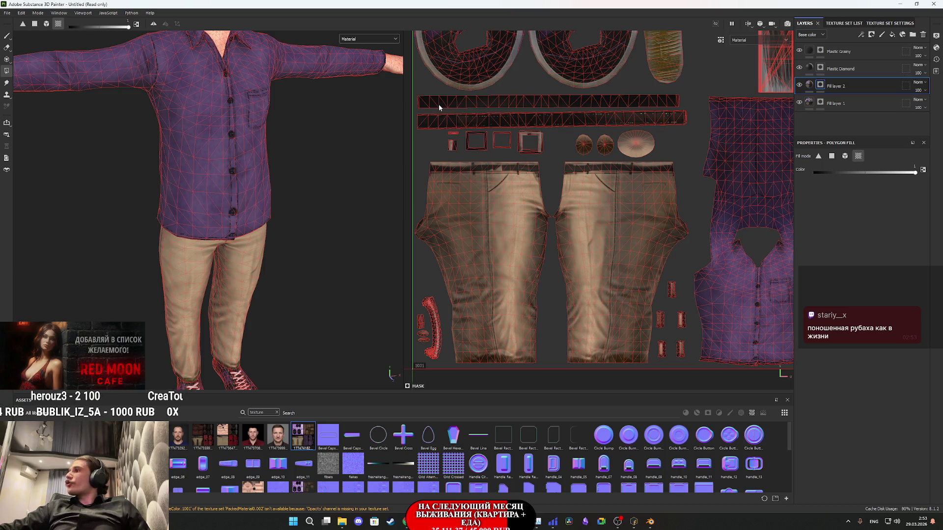
- Reselect Fill layer 2's fill content and switch to the LMArena page with the generated texture
click(809, 86)
scroll(221, 219, down, 5)
scroll(227, 204, up, 2)
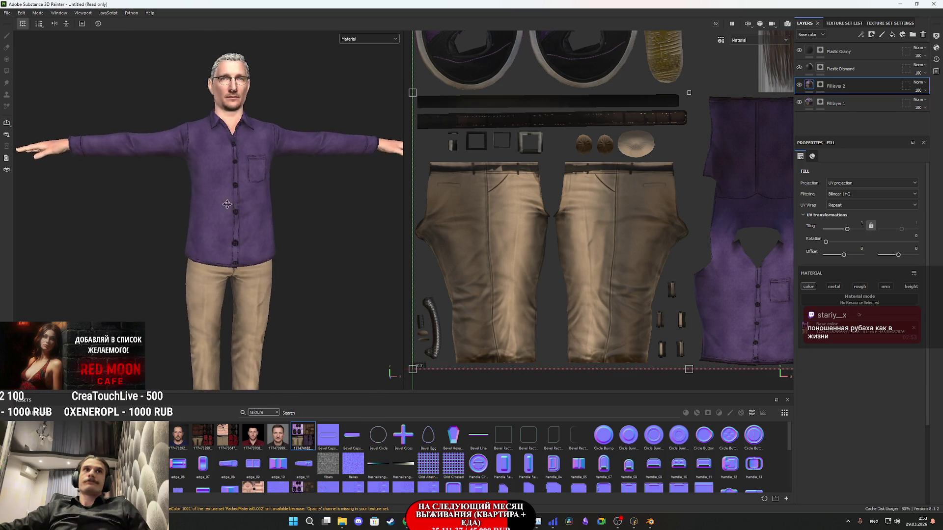
scroll(227, 204, up, 5)
scroll(224, 274, down, 2)
scroll(276, 266, up, 2)
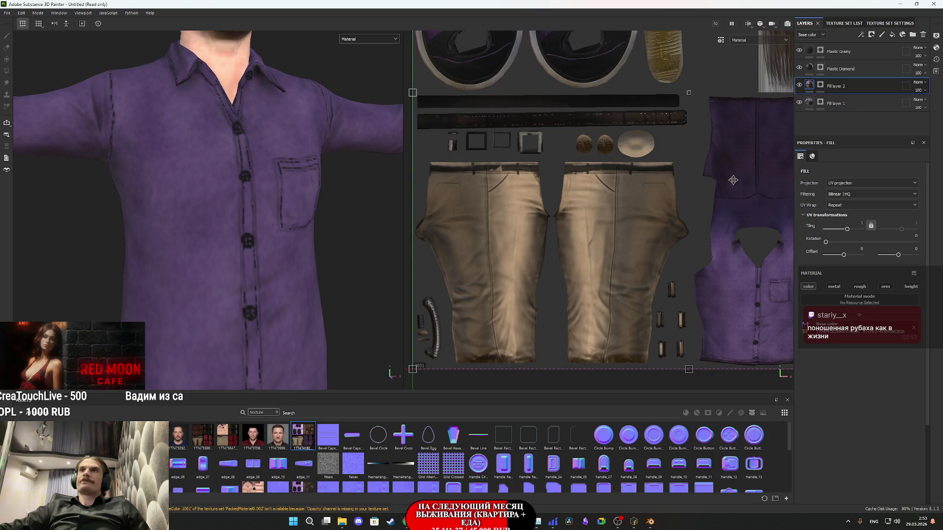
mouse_move(406, 522)
click(434, 483)
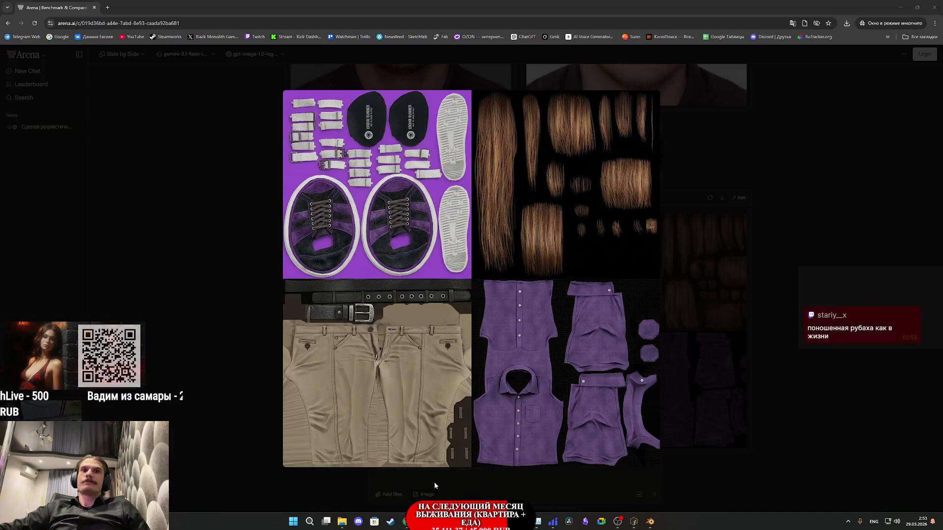
- Save the generated clothing texture sheet via Save image as into Downloads, then return to Substance Painter
right_click(578, 396)
click(613, 413)
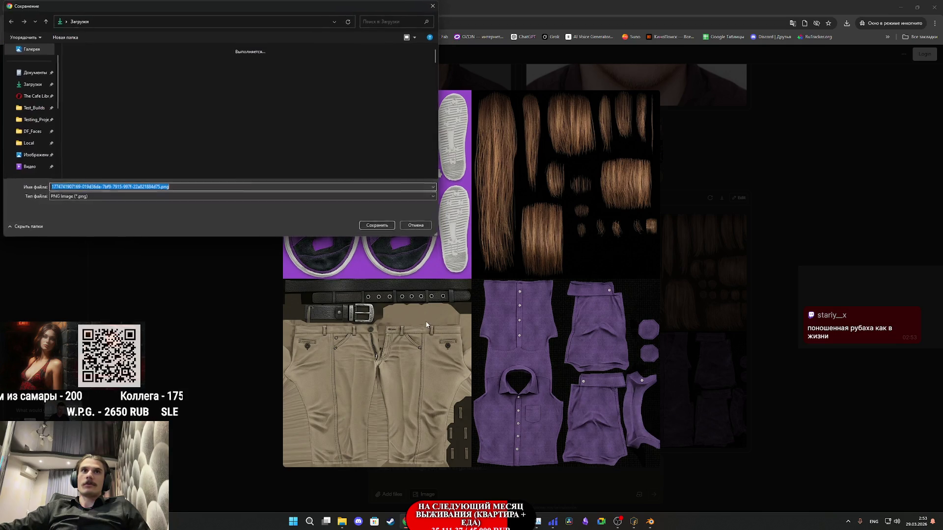
click(377, 225)
mouse_move(487, 521)
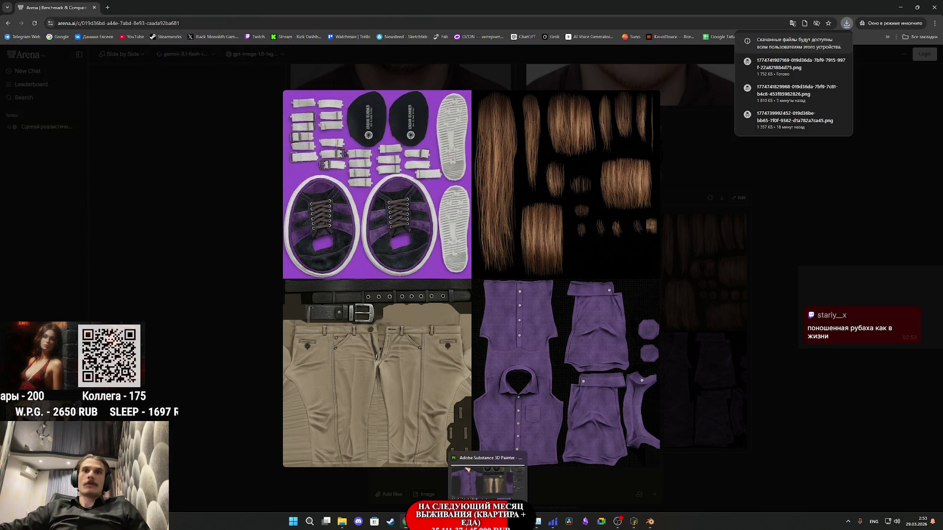
mouse_move(605, 525)
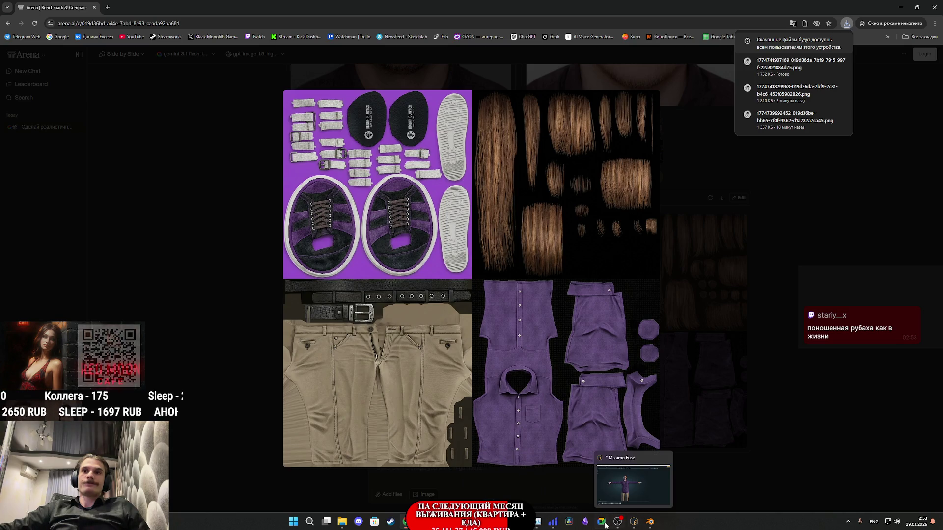
click(487, 522)
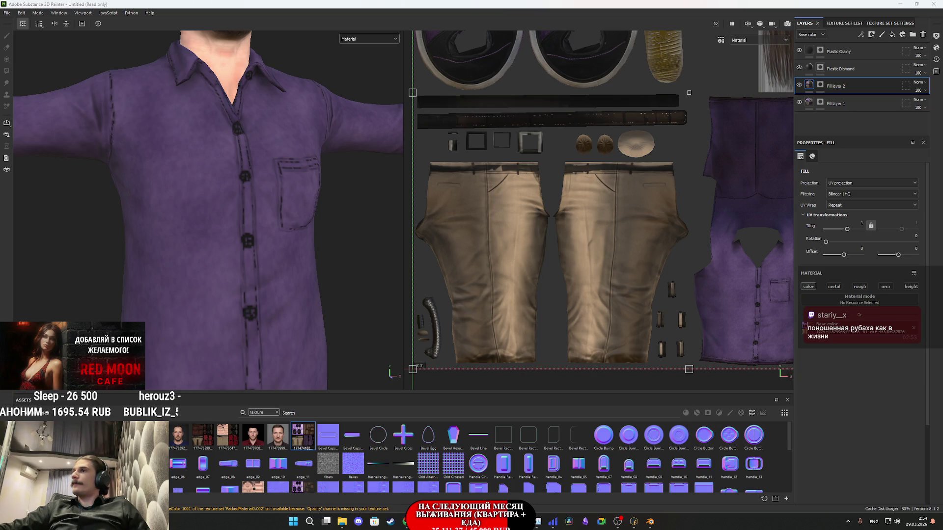
- Import the downloaded PNG as a texture into the current project
click(564, 186)
click(589, 214)
click(572, 353)
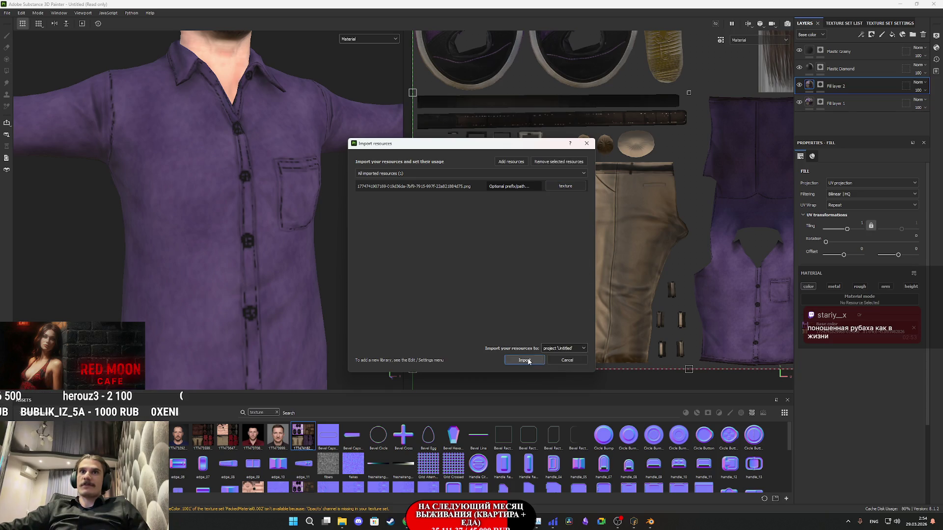
click(525, 359)
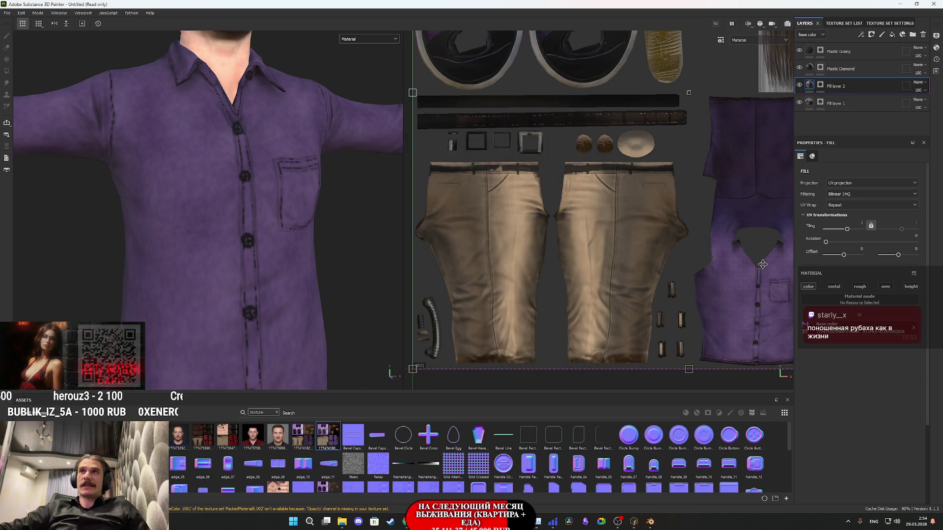
- Add Fill layer 3 using the new texture as base colour, with metallic, roughness, normal and height disabled
click(892, 35)
mouse_move(327, 440)
mouse_down()
mouse_move(830, 347)
mouse_move(830, 289)
mouse_up()
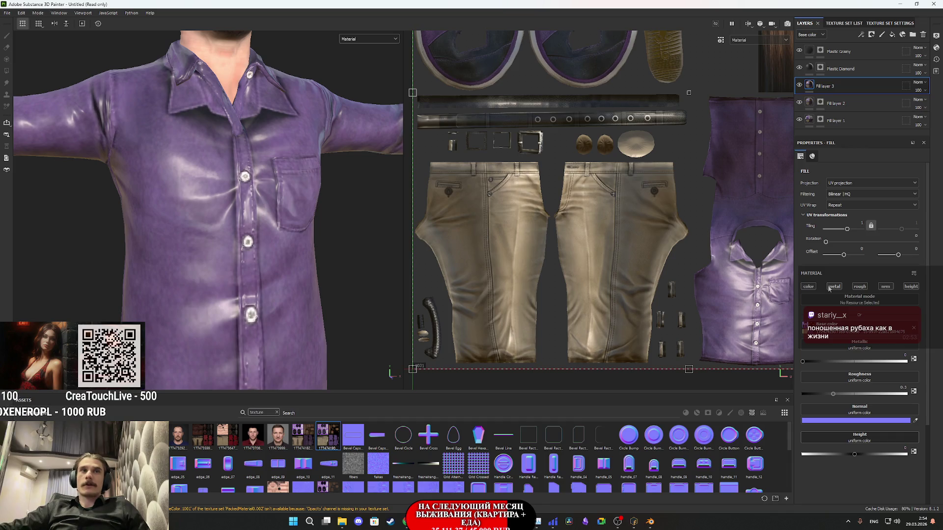
click(834, 286)
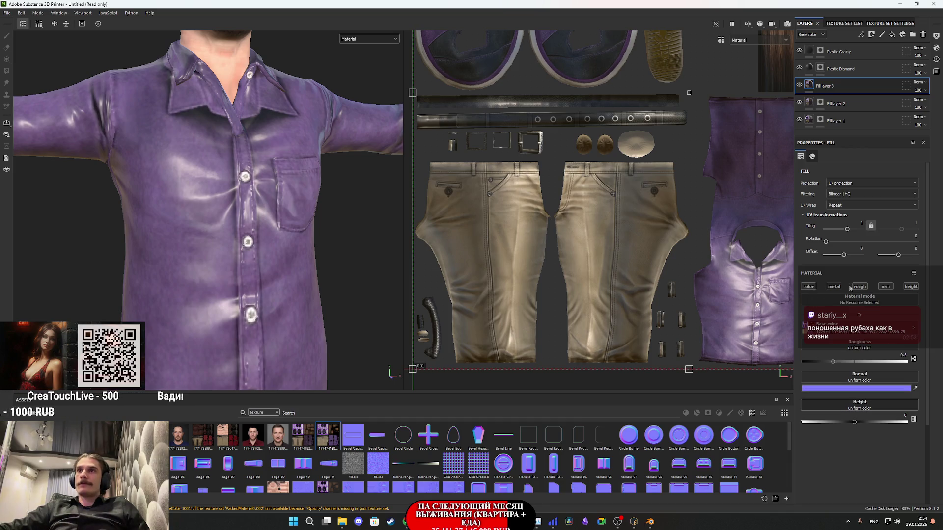
click(860, 287)
click(886, 286)
click(911, 286)
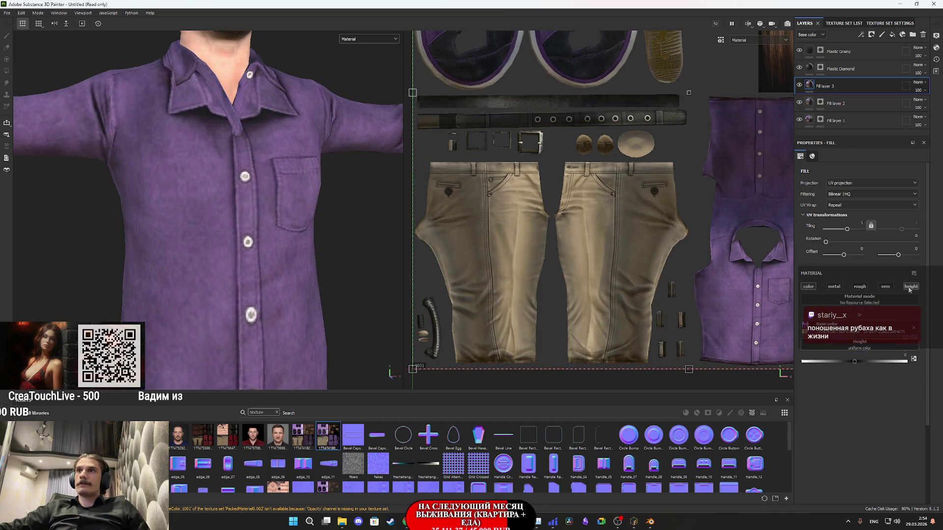
- Give Fill layer 3 a black mask and polygon-fill the shirt UV islands to reveal it
right_click(810, 86)
click(835, 100)
scroll(757, 236, up, 2)
middle_drag(737, 221, 540, 221)
drag(595, 315, 541, 219)
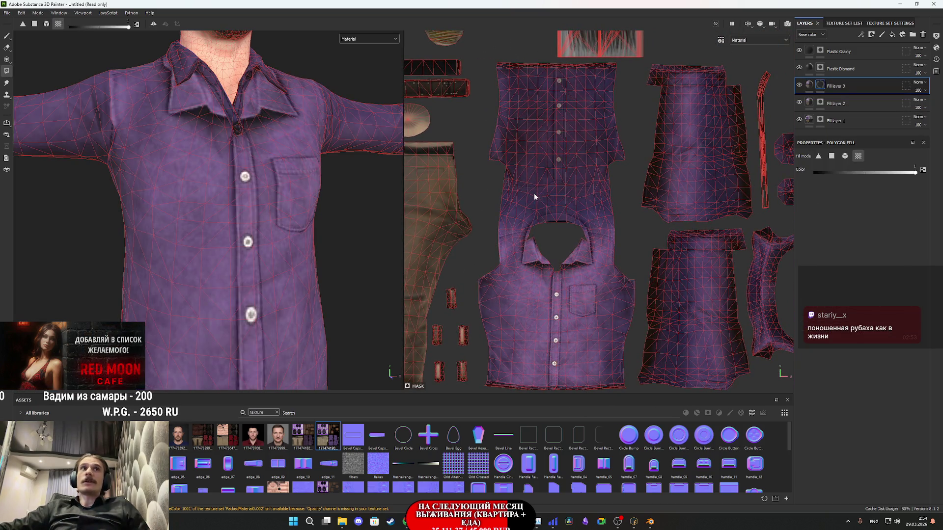
middle_drag(611, 213, 585, 247)
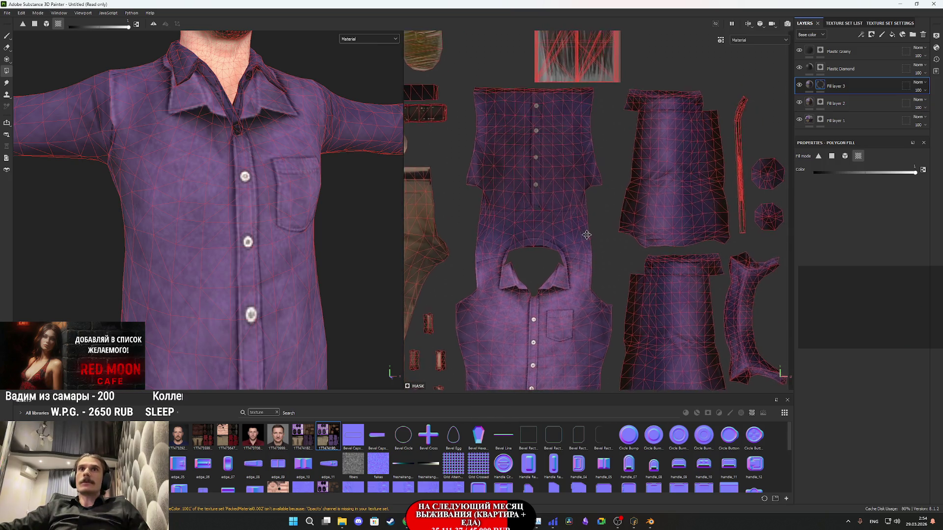
middle_drag(682, 322, 625, 320)
middle_drag(661, 288, 647, 316)
mouse_move(611, 311)
mouse_down()
mouse_move(696, 200)
mouse_move(599, 268)
mouse_move(578, 142)
mouse_up()
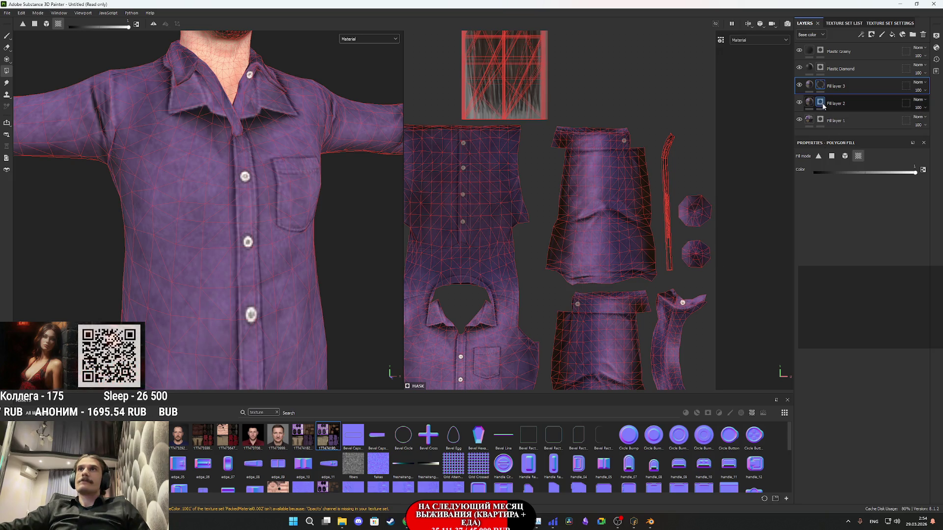
- Check the new shirt texture on the model from three-quarter, side and back views
click(809, 86)
scroll(222, 265, down, 5)
scroll(223, 266, up, 2)
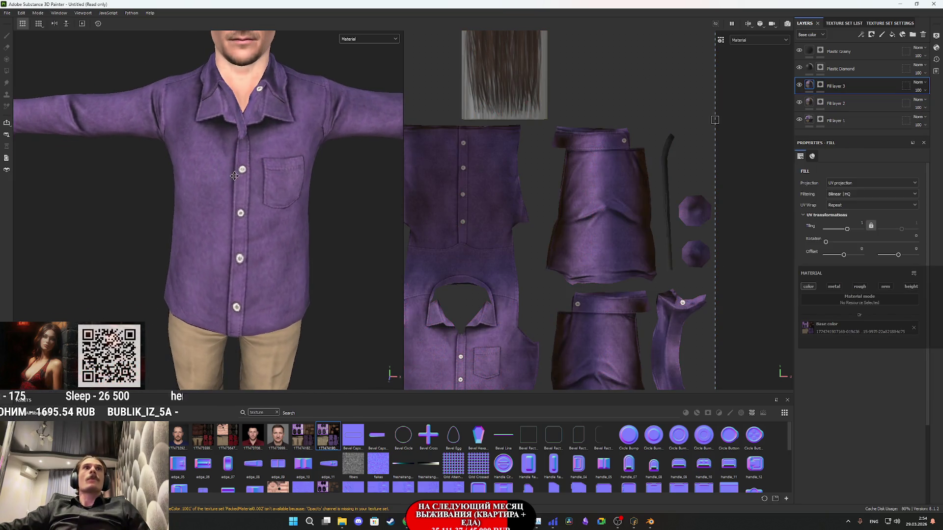
mouse_move(222, 266)
alt+mouse_down()
mouse_move(208, 212)
mouse_move(224, 242)
alt+mouse_up()
scroll(224, 242, down, 3)
alt+middle_drag(305, 185, 167, 196)
mouse_move(167, 197)
alt+mouse_down()
mouse_move(19, 231)
mouse_move(284, 281)
alt+mouse_up()
scroll(246, 280, up, 2)
scroll(283, 281, up, 2)
scroll(286, 281, up, 1)
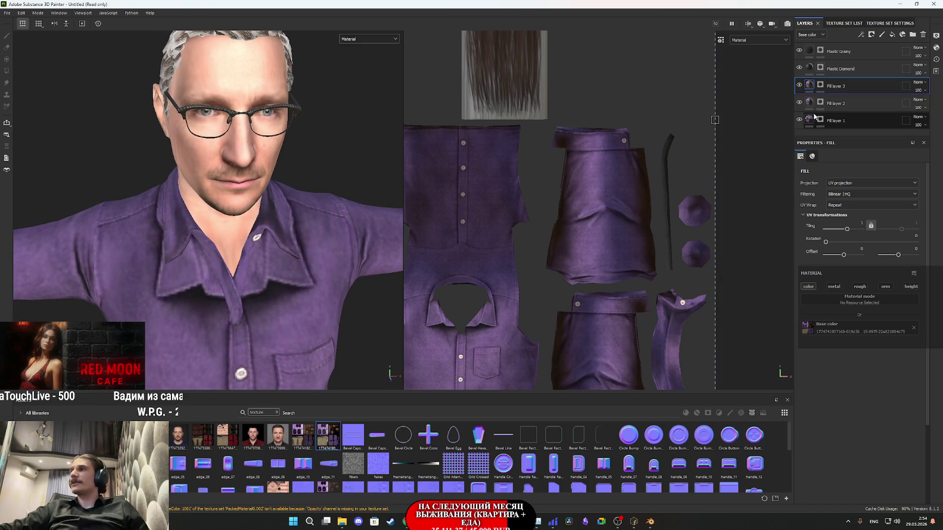
- Select Fill layer 3's mask in polygon-fill mode and reframe the head and UV view
click(820, 85)
key(4)
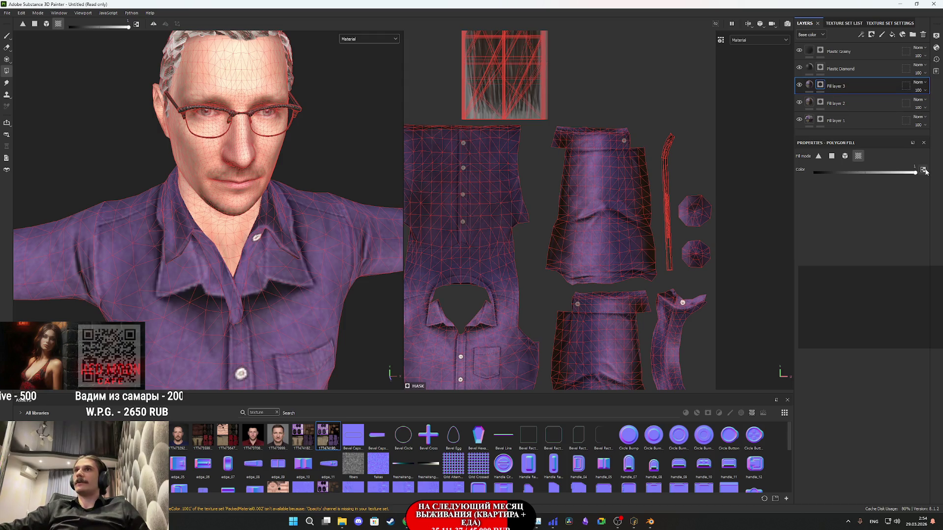
scroll(268, 219, up, 2)
mouse_move(266, 219)
alt+mouse_down()
mouse_move(323, 250)
mouse_move(281, 278)
alt+mouse_up()
scroll(294, 269, down, 2)
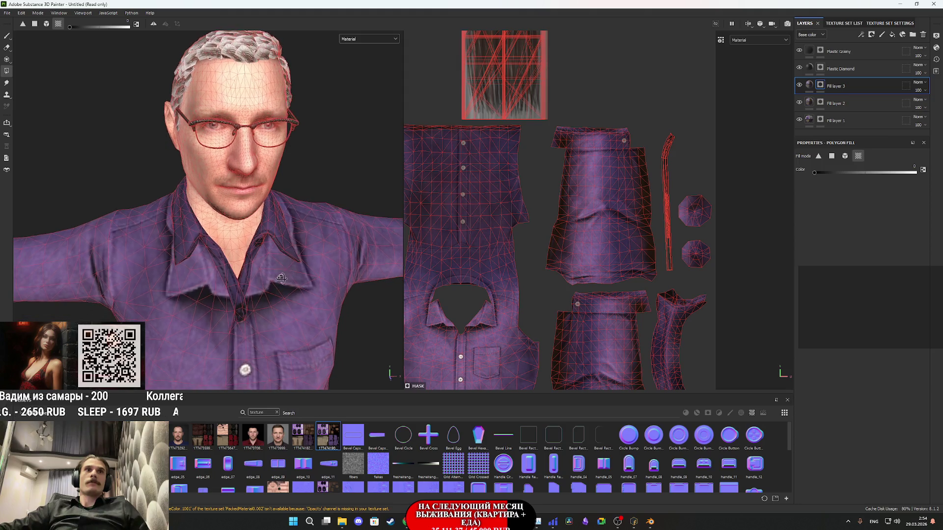
middle_drag(682, 323, 696, 285)
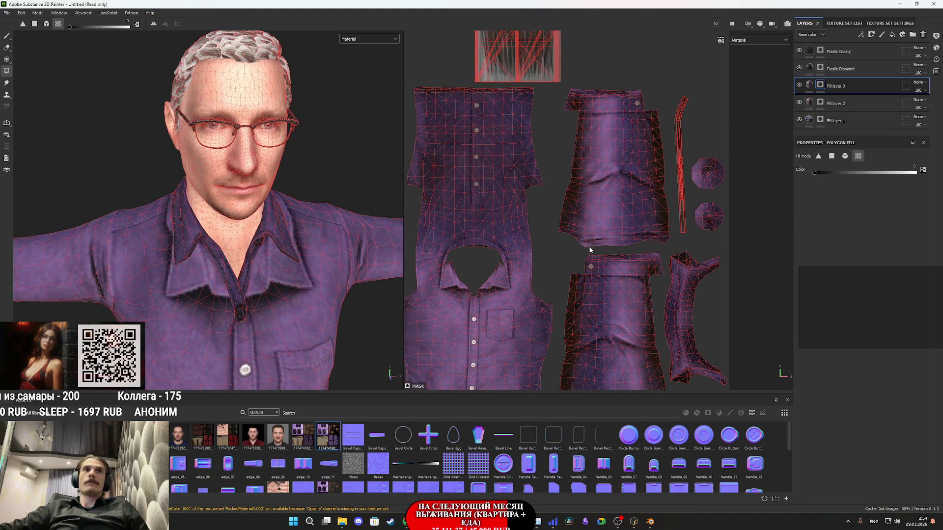
- Reselect the fill content, orbit the character to check his right side, then return to mask polygon fill
click(811, 88)
mouse_move(270, 262)
alt+mouse_down()
mouse_move(254, 247)
mouse_move(284, 223)
alt+mouse_up()
scroll(265, 236, up, 3)
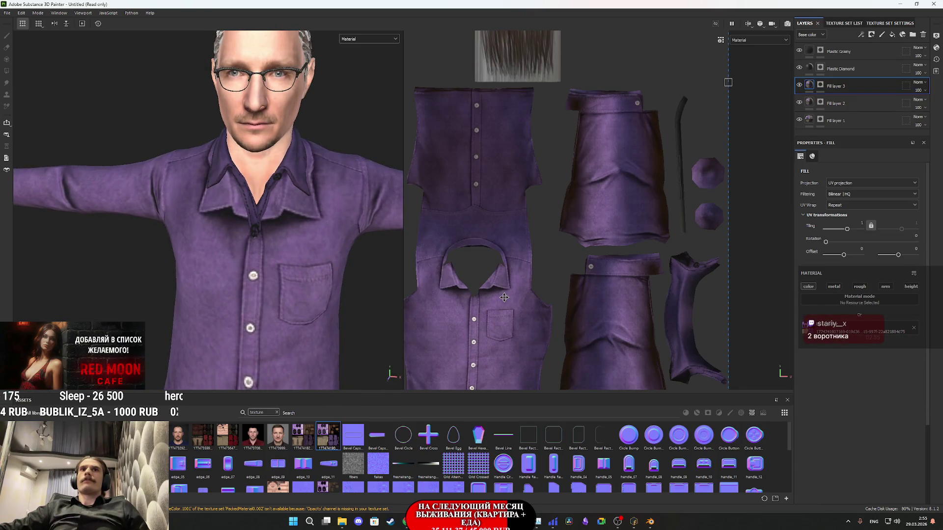
middle_drag(504, 298, 511, 291)
alt+drag(297, 271, 223, 226)
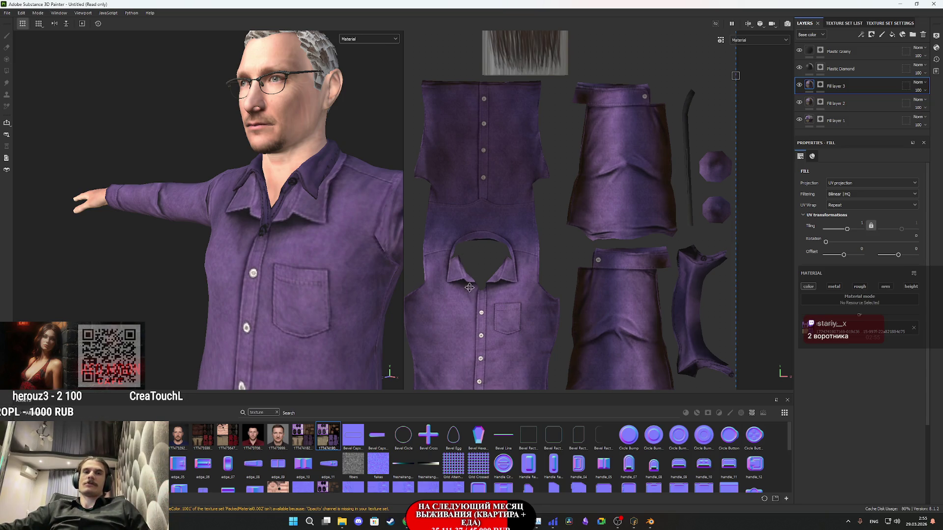
alt+drag(321, 239, 291, 289)
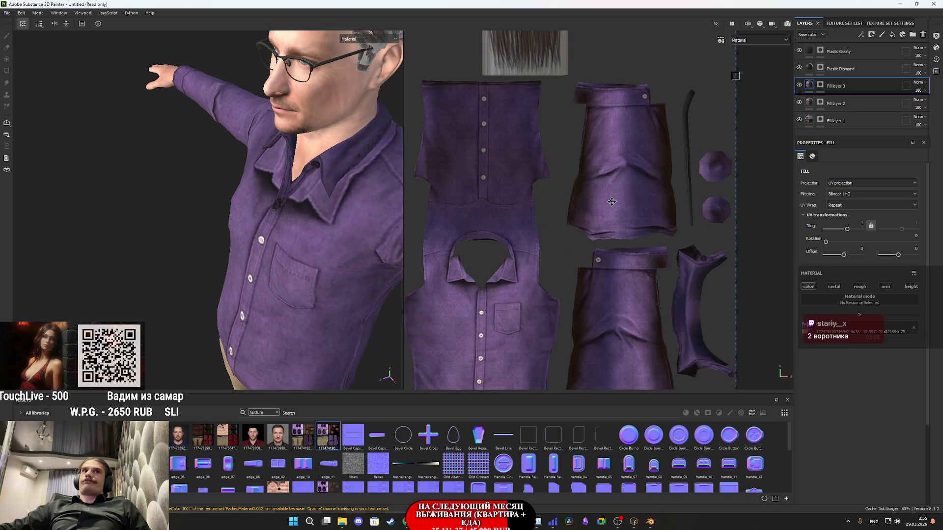
click(820, 85)
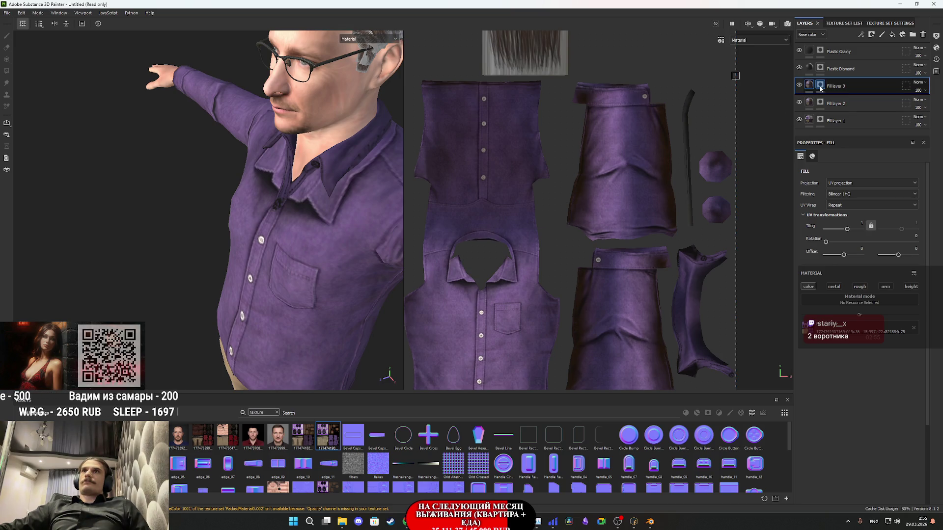
key(4)
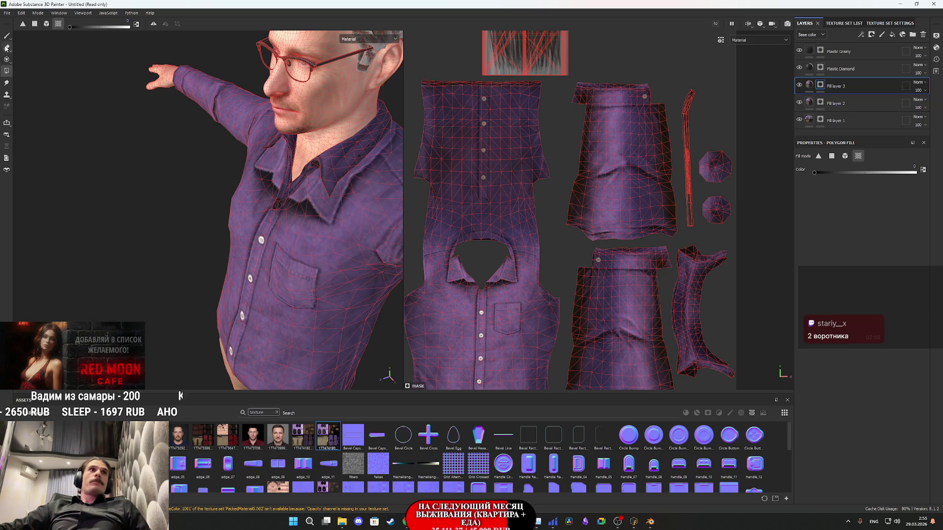
click(7, 36)
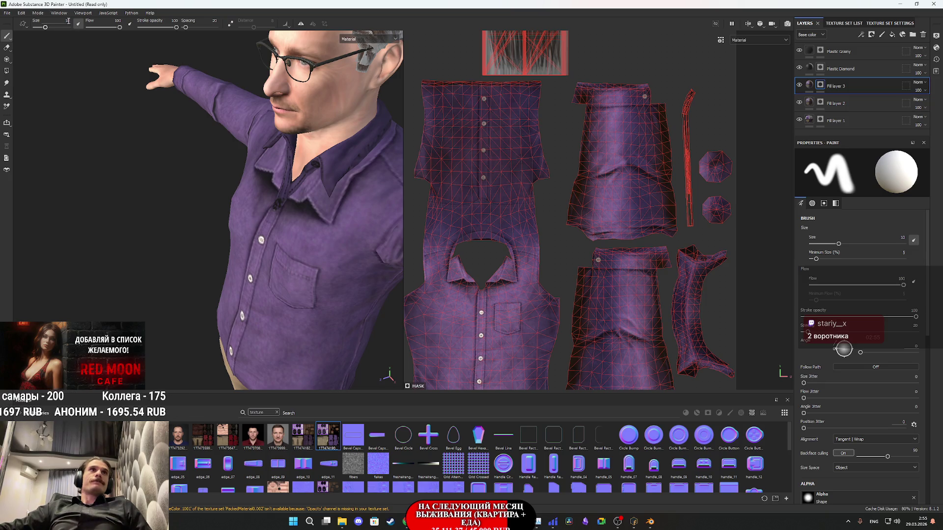
- Set the brush size to 2 and paint straight strokes along the shirt collar in the UV view
key(Return)
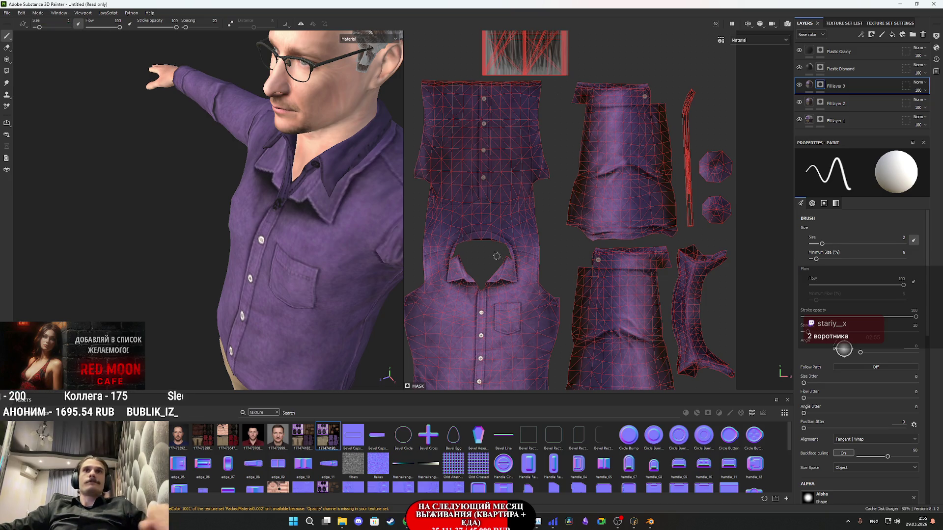
scroll(507, 283, up, 5)
scroll(507, 282, up, 1)
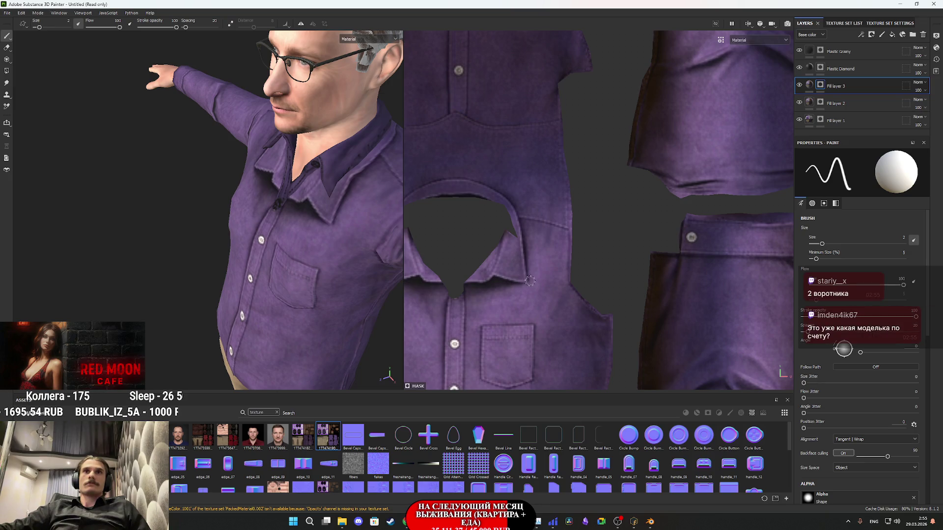
scroll(852, 318, down, 5)
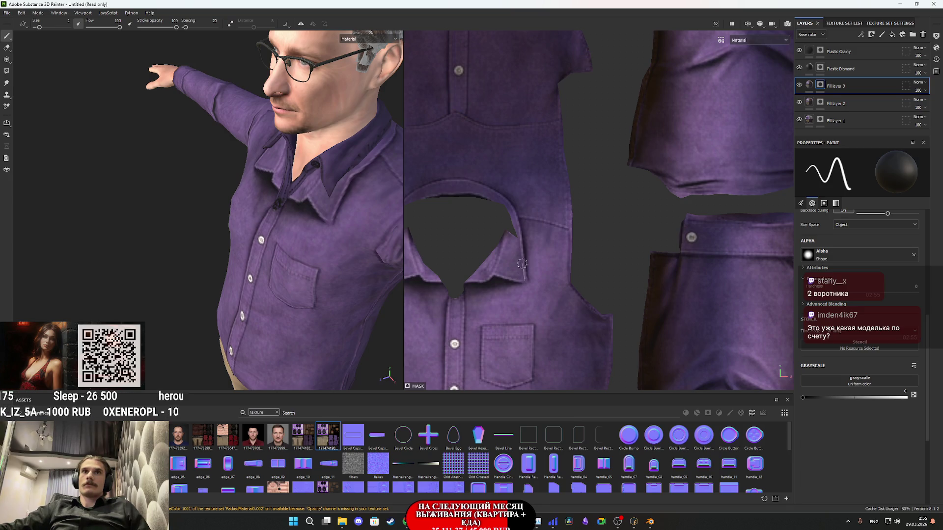
shift+click(520, 232)
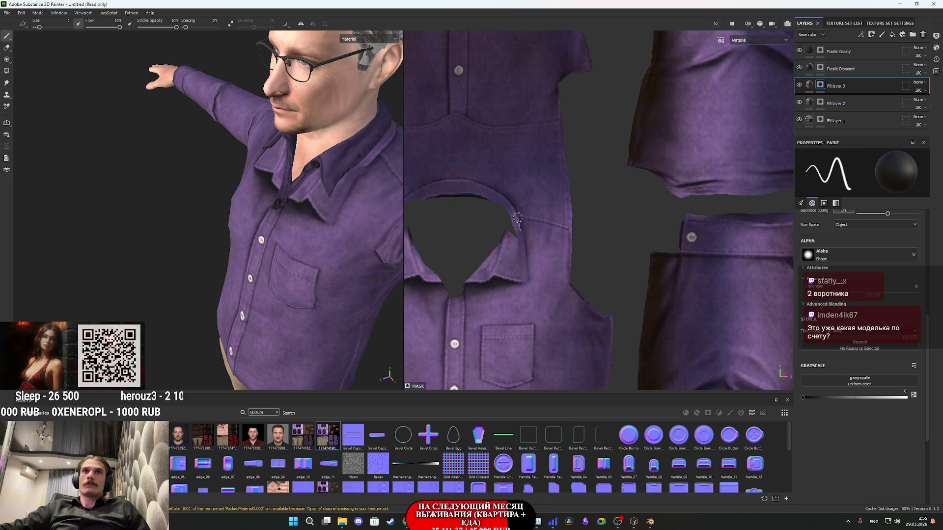
shift+click(511, 202)
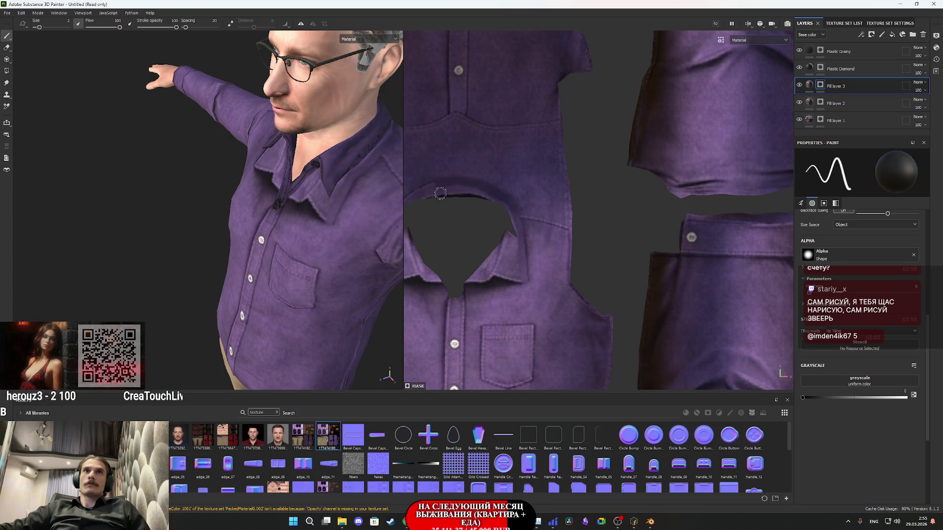
middle_drag(420, 191, 522, 191)
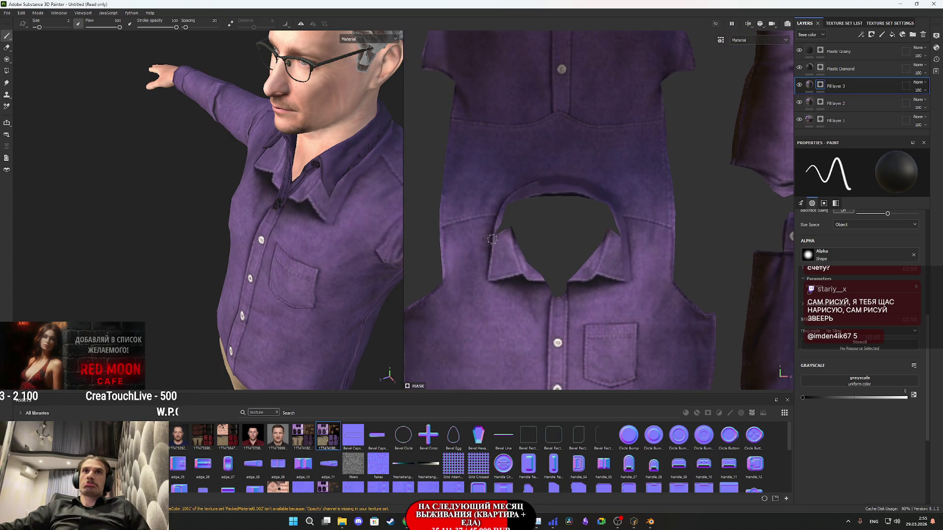
shift+click(498, 211)
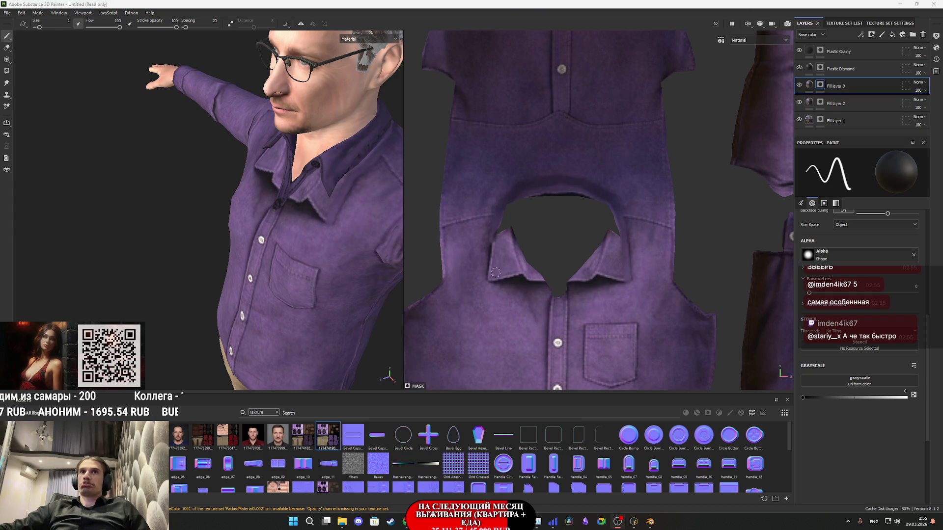
key(shift)
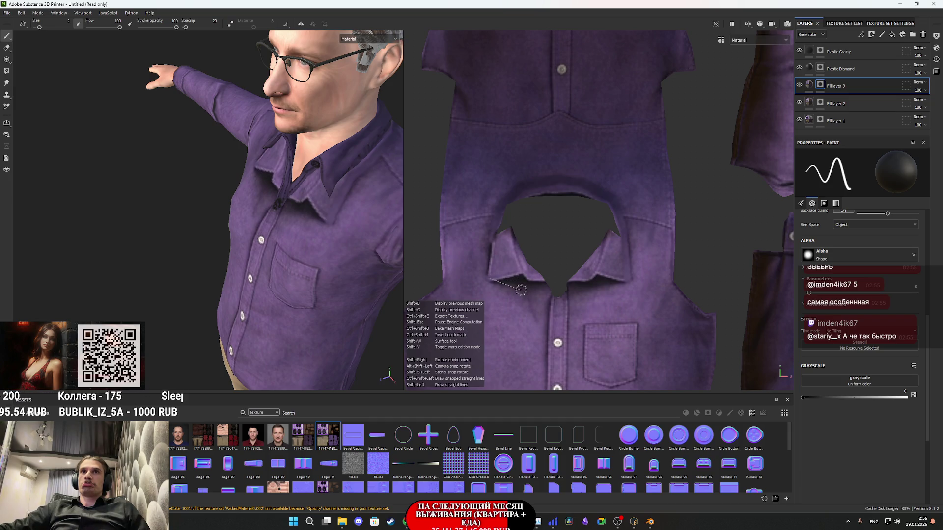
- Paint two more straight strokes along the collar edge, then orbit to view the upper body
shift+click(521, 291)
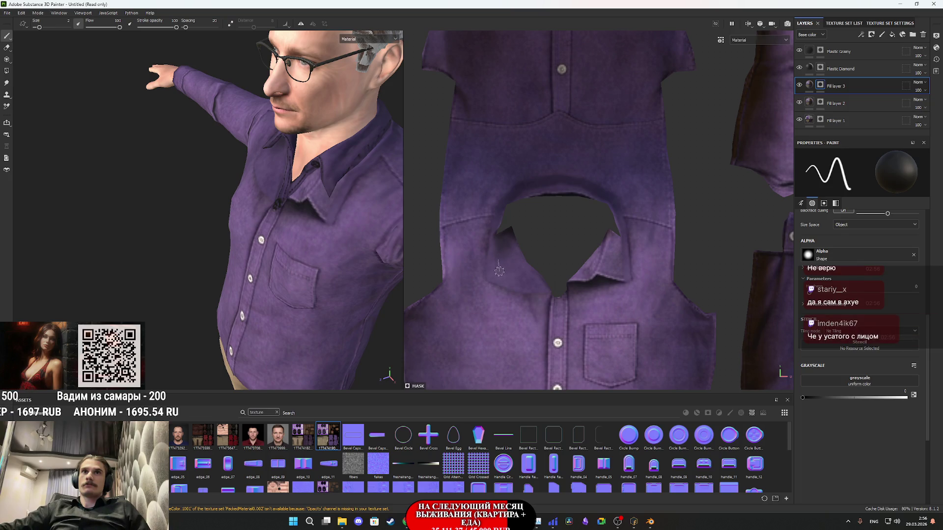
scroll(518, 273, down, 2)
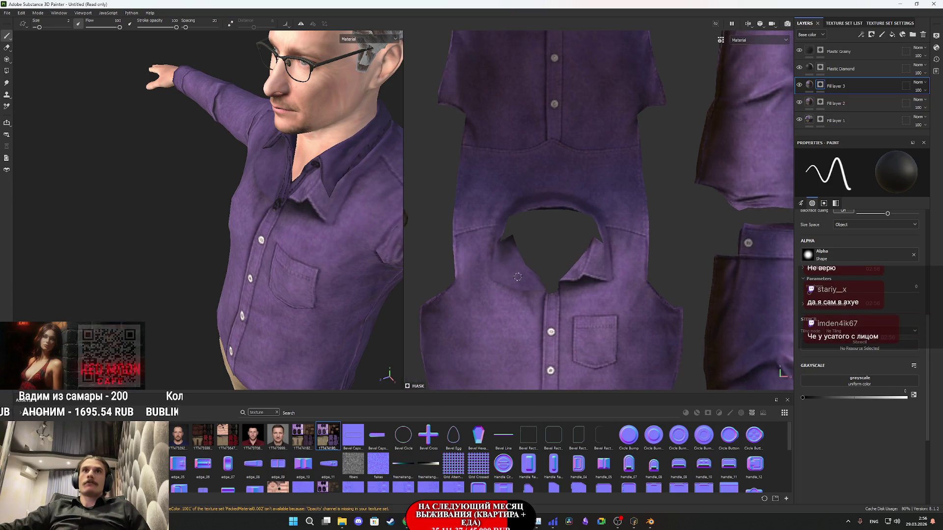
scroll(539, 212, up, 2)
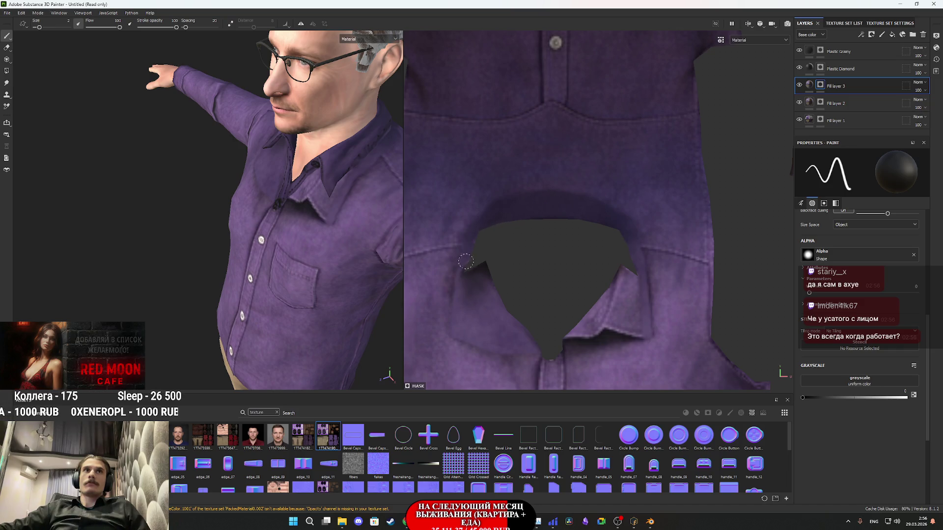
scroll(604, 280, down, 1)
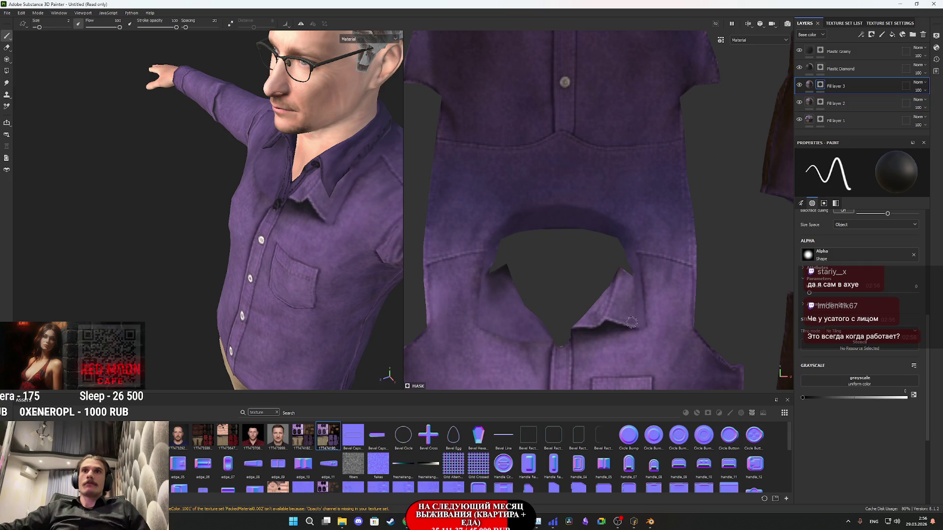
shift+click(578, 338)
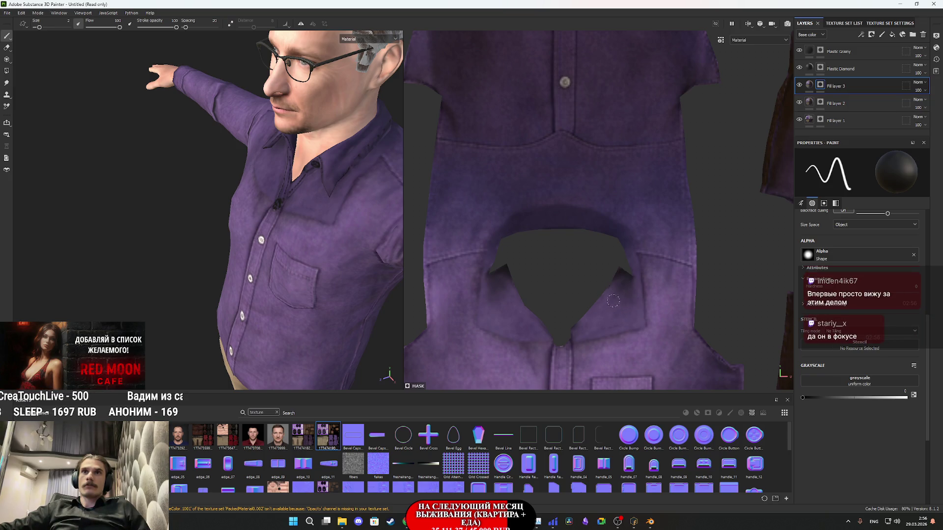
alt+drag(295, 207, 368, 216)
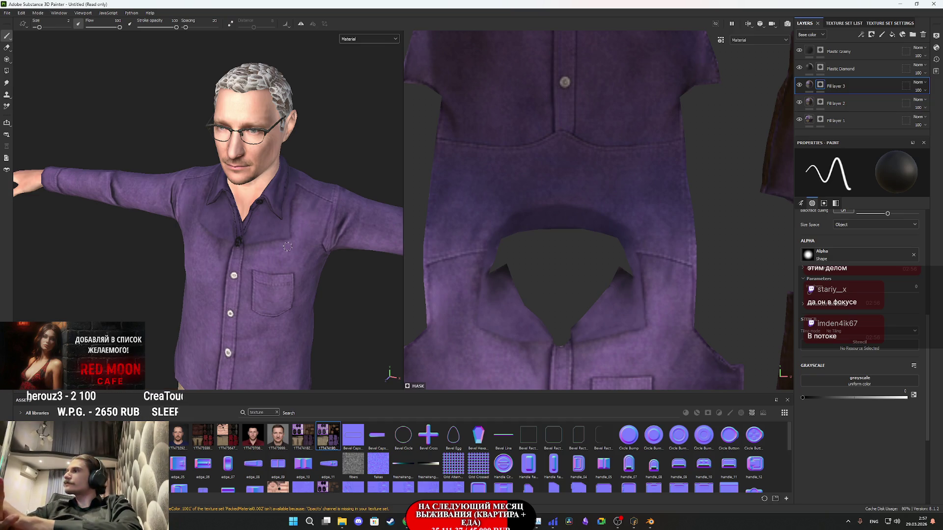
mouse_move(291, 246)
alt+mouse_down()
mouse_move(312, 257)
mouse_move(287, 268)
alt+mouse_up()
alt+right_drag(287, 268, 293, 297)
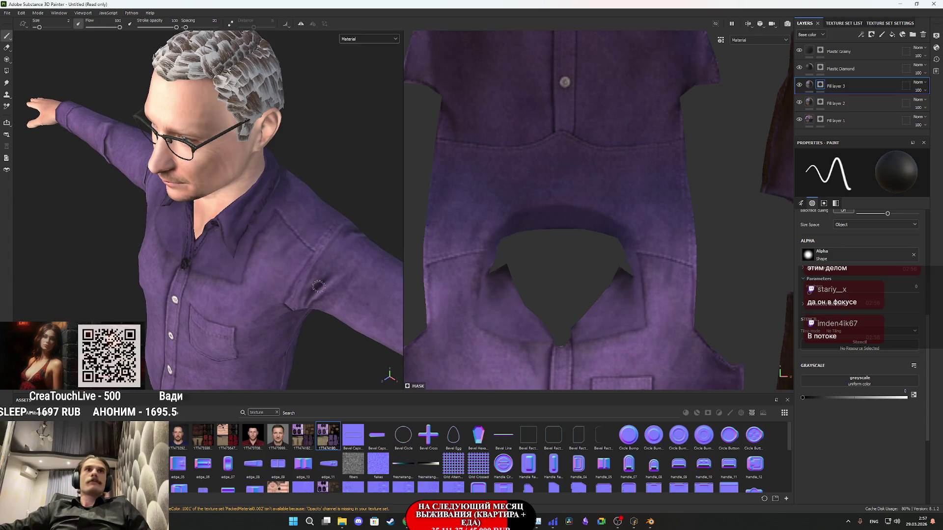
scroll(630, 252, down, 3)
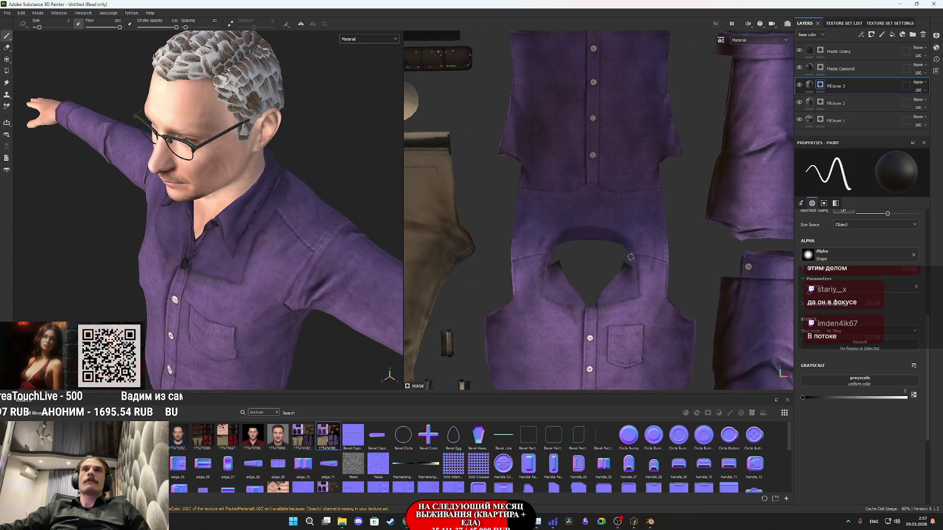
mouse_move(621, 244)
middle_down()
mouse_move(634, 215)
mouse_move(613, 234)
middle_up()
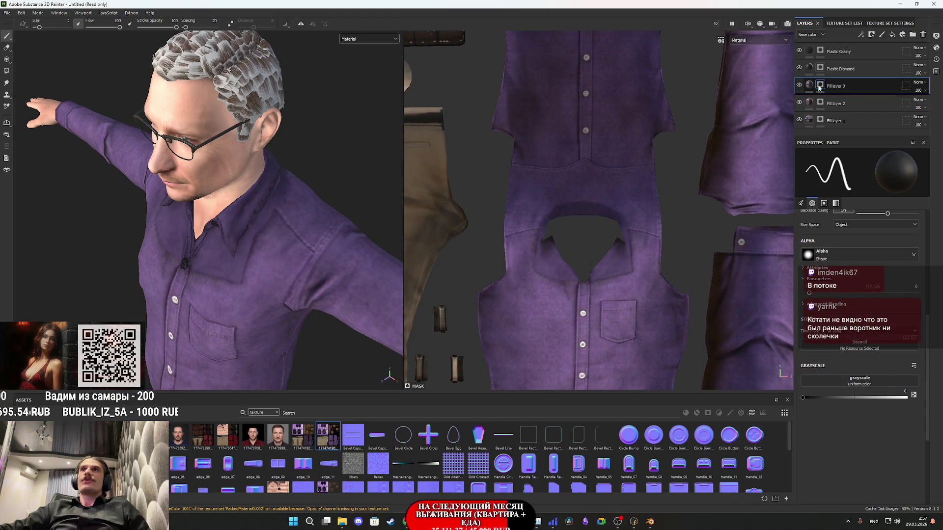
click(799, 85)
click(799, 86)
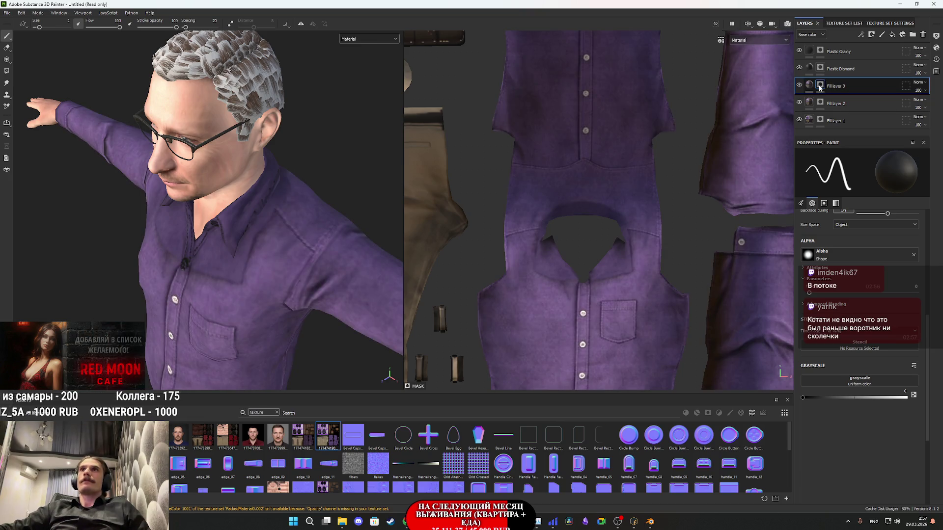
right_click(821, 87)
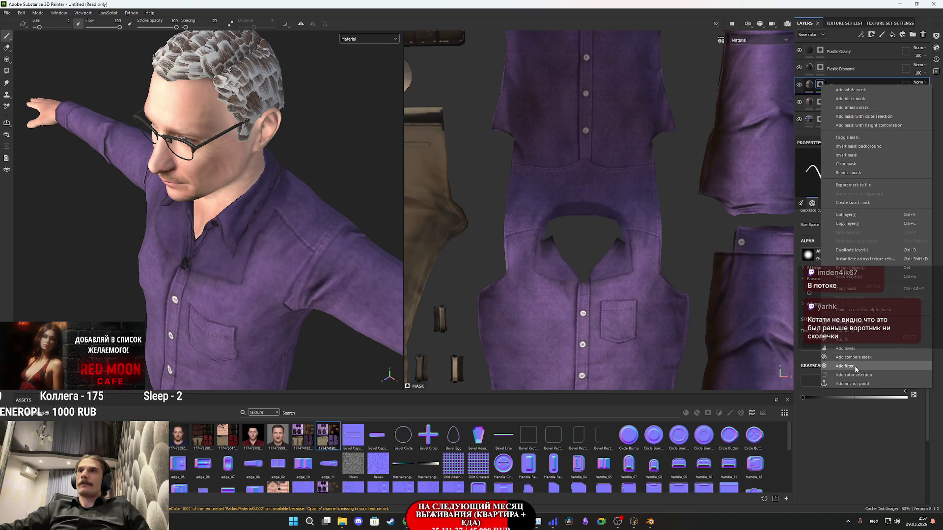
- Add a Blur filter to Fill layer 3 with Blur Intensity set to about 3
click(845, 366)
click(863, 179)
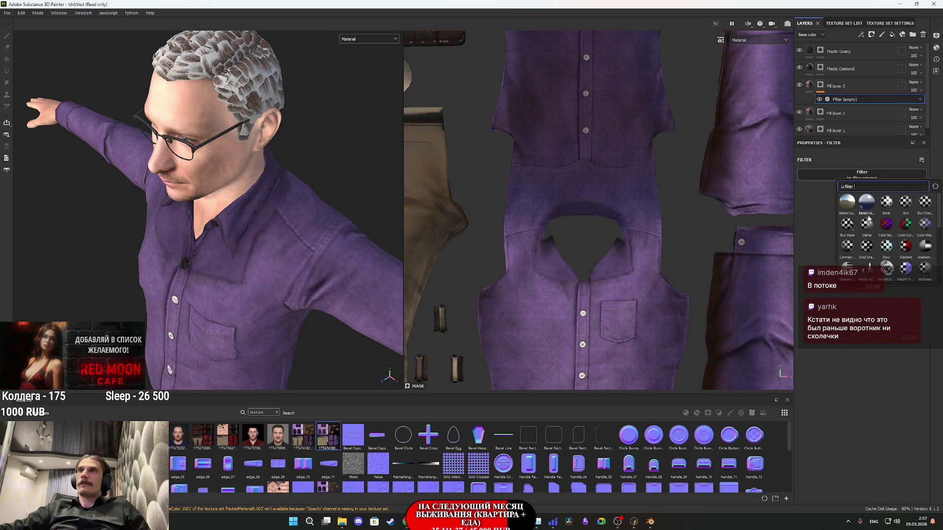
click(869, 194)
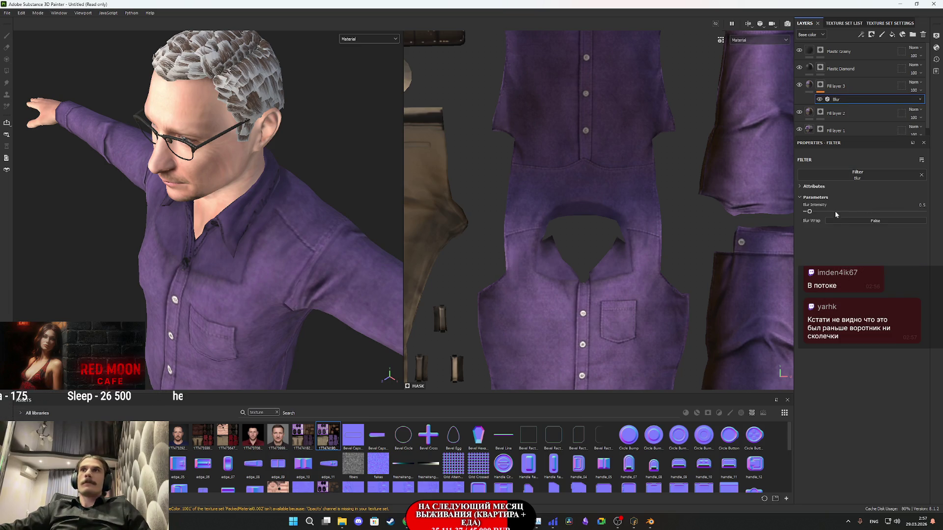
mouse_move(810, 213)
mouse_down()
mouse_move(835, 212)
mouse_move(814, 213)
mouse_move(826, 212)
mouse_up()
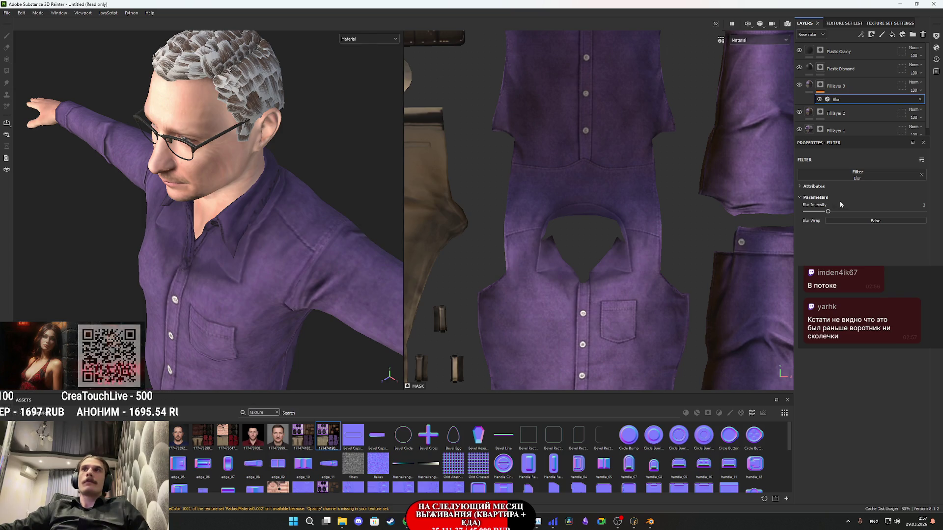
click(821, 87)
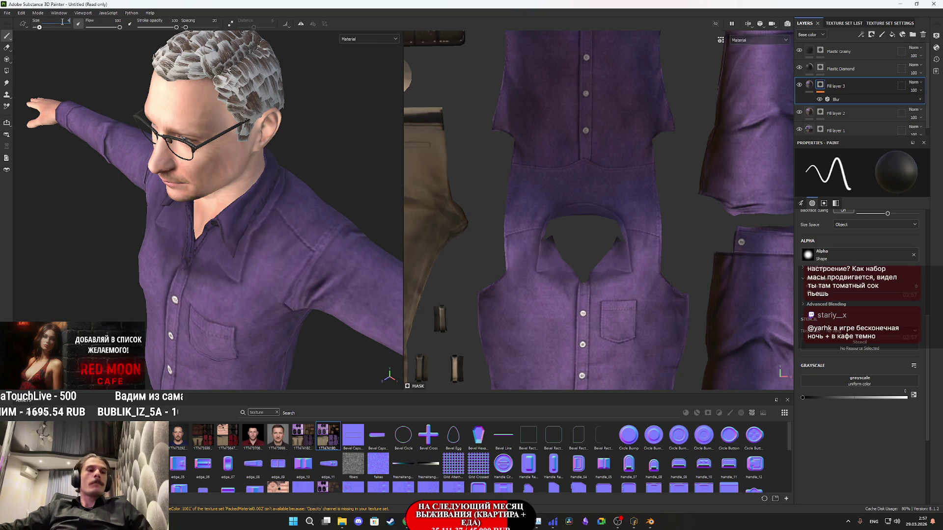
scroll(232, 273, up, 5)
- Orbit around the blurred collar from front, three-quarter, side and back views, then open the display channel dropdown
mouse_move(232, 272)
alt+mouse_down()
mouse_move(281, 242)
mouse_move(272, 246)
alt+mouse_up()
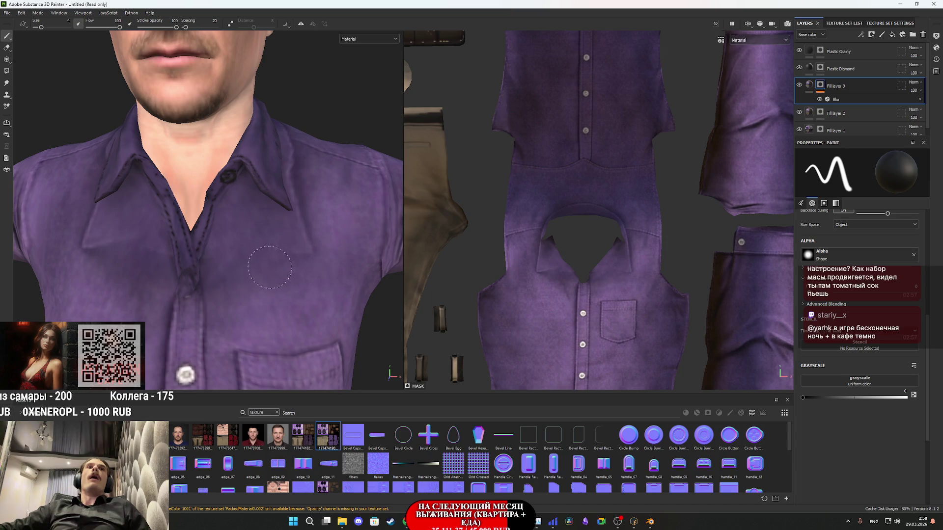
alt+drag(323, 224, 294, 212)
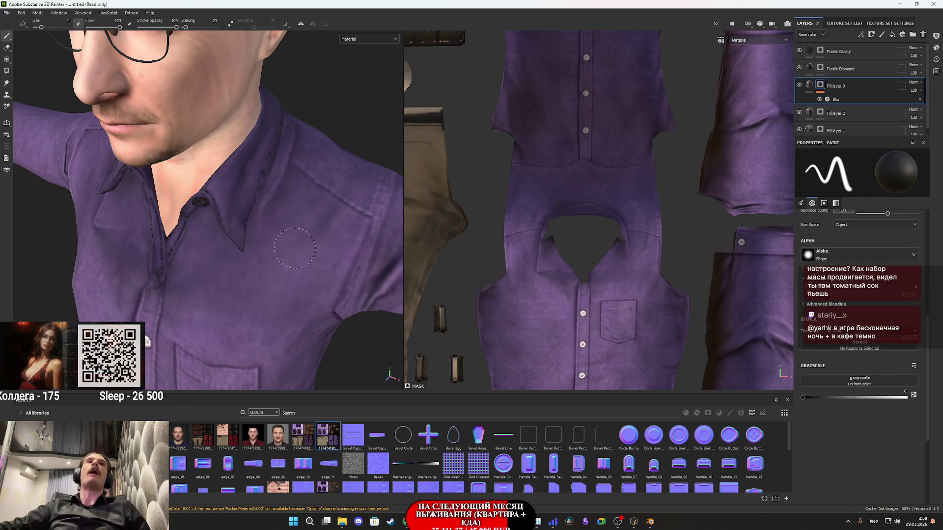
alt+drag(309, 216, 227, 269)
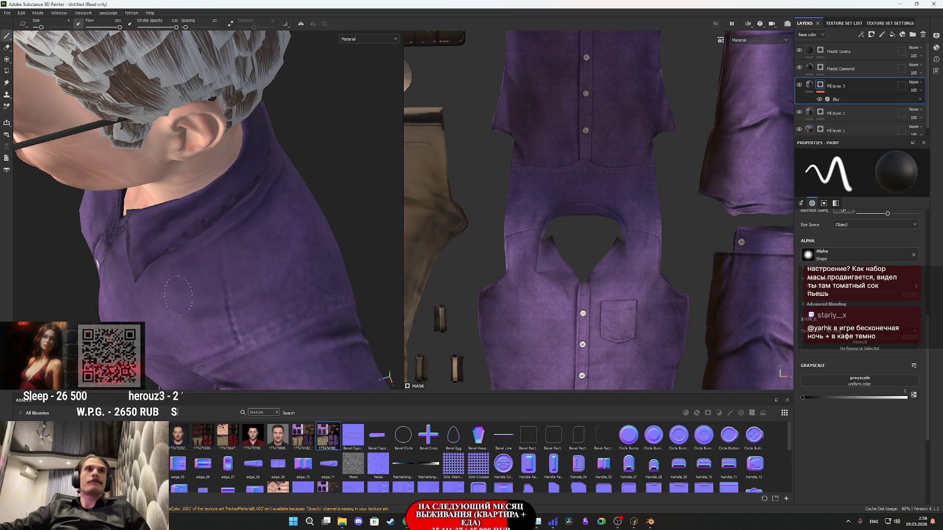
alt+drag(201, 285, 230, 264)
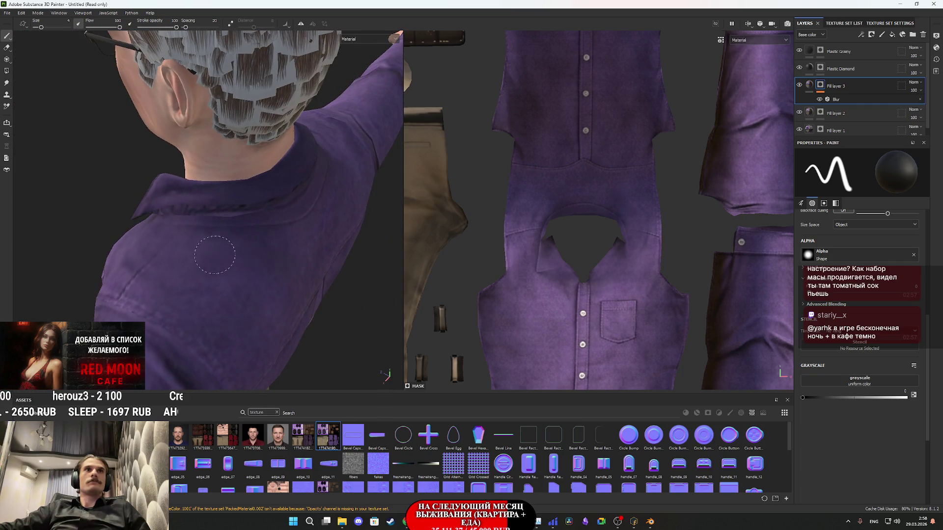
mouse_move(285, 252)
alt+mouse_down()
mouse_move(289, 261)
mouse_move(281, 232)
alt+mouse_up()
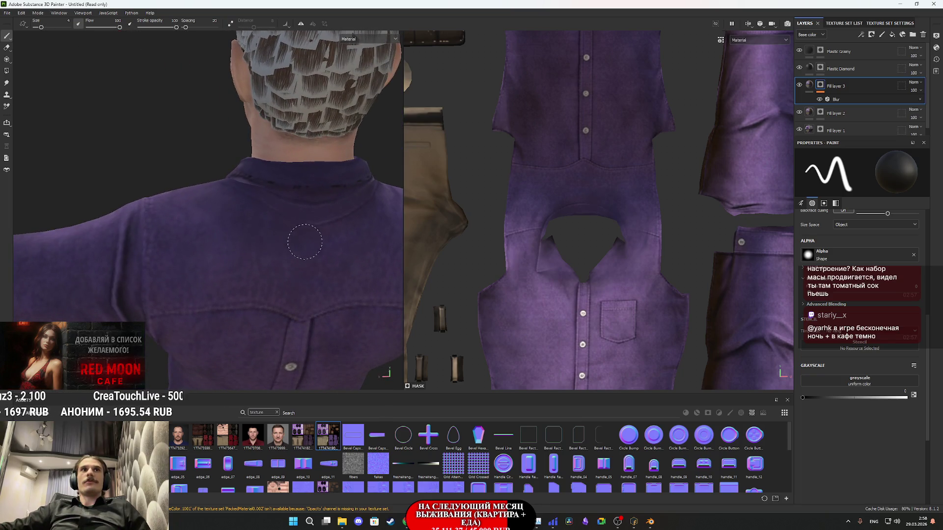
click(370, 39)
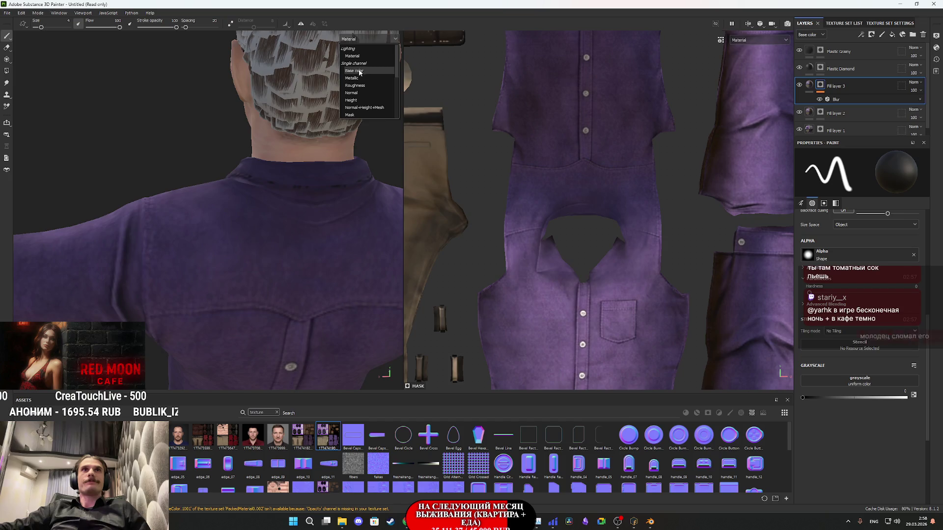
- Display only the Base color channel and orbit around the neck, shoulder, back and face
click(363, 70)
mouse_move(256, 219)
alt+mouse_down()
mouse_move(334, 253)
mouse_move(292, 236)
alt+mouse_up()
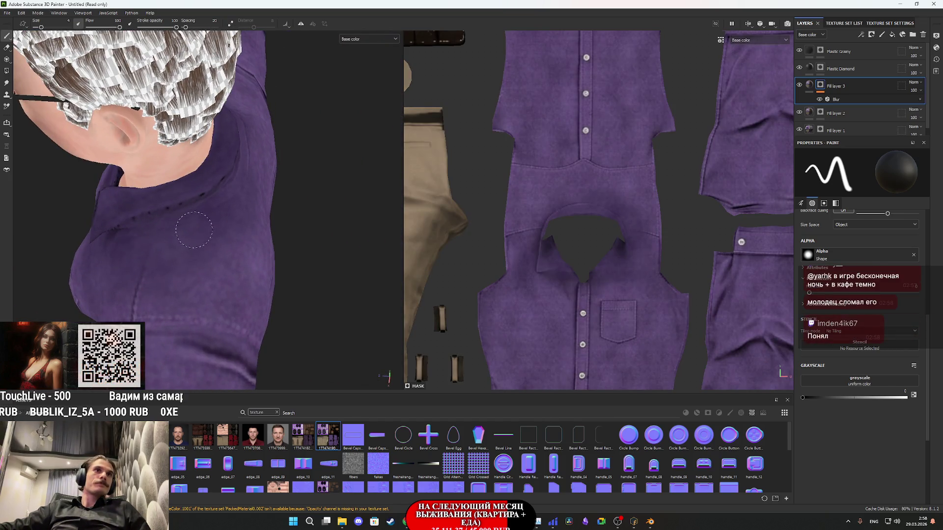
mouse_move(221, 224)
alt+mouse_down()
mouse_move(260, 226)
mouse_move(230, 227)
alt+mouse_up()
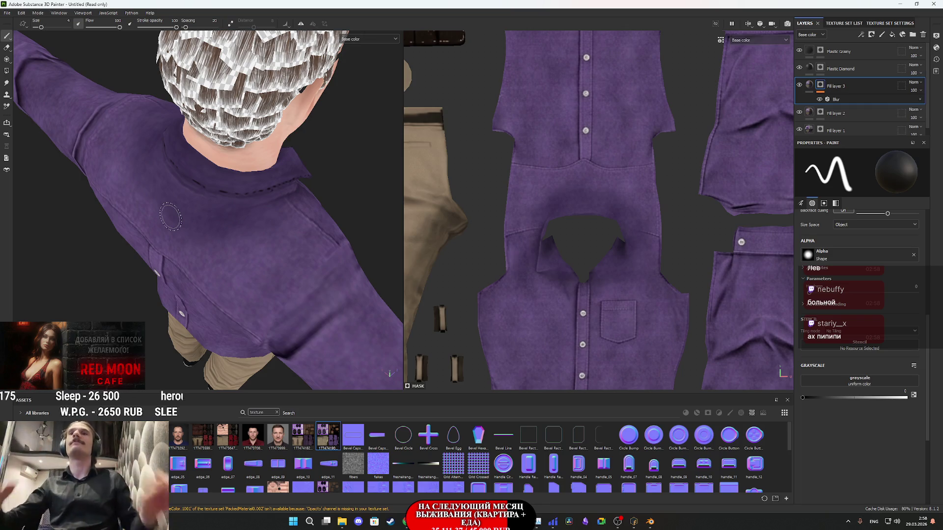
scroll(301, 219, up, 1)
alt+drag(301, 219, 83, 220)
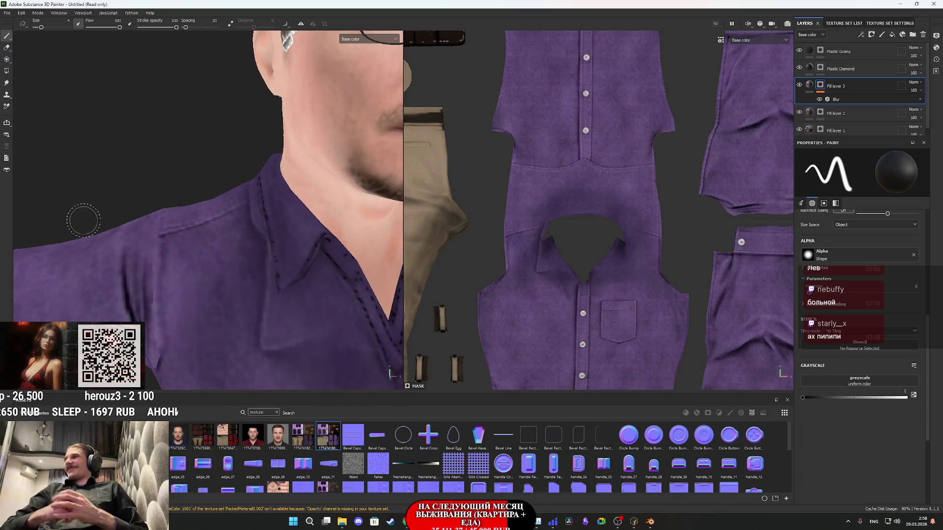